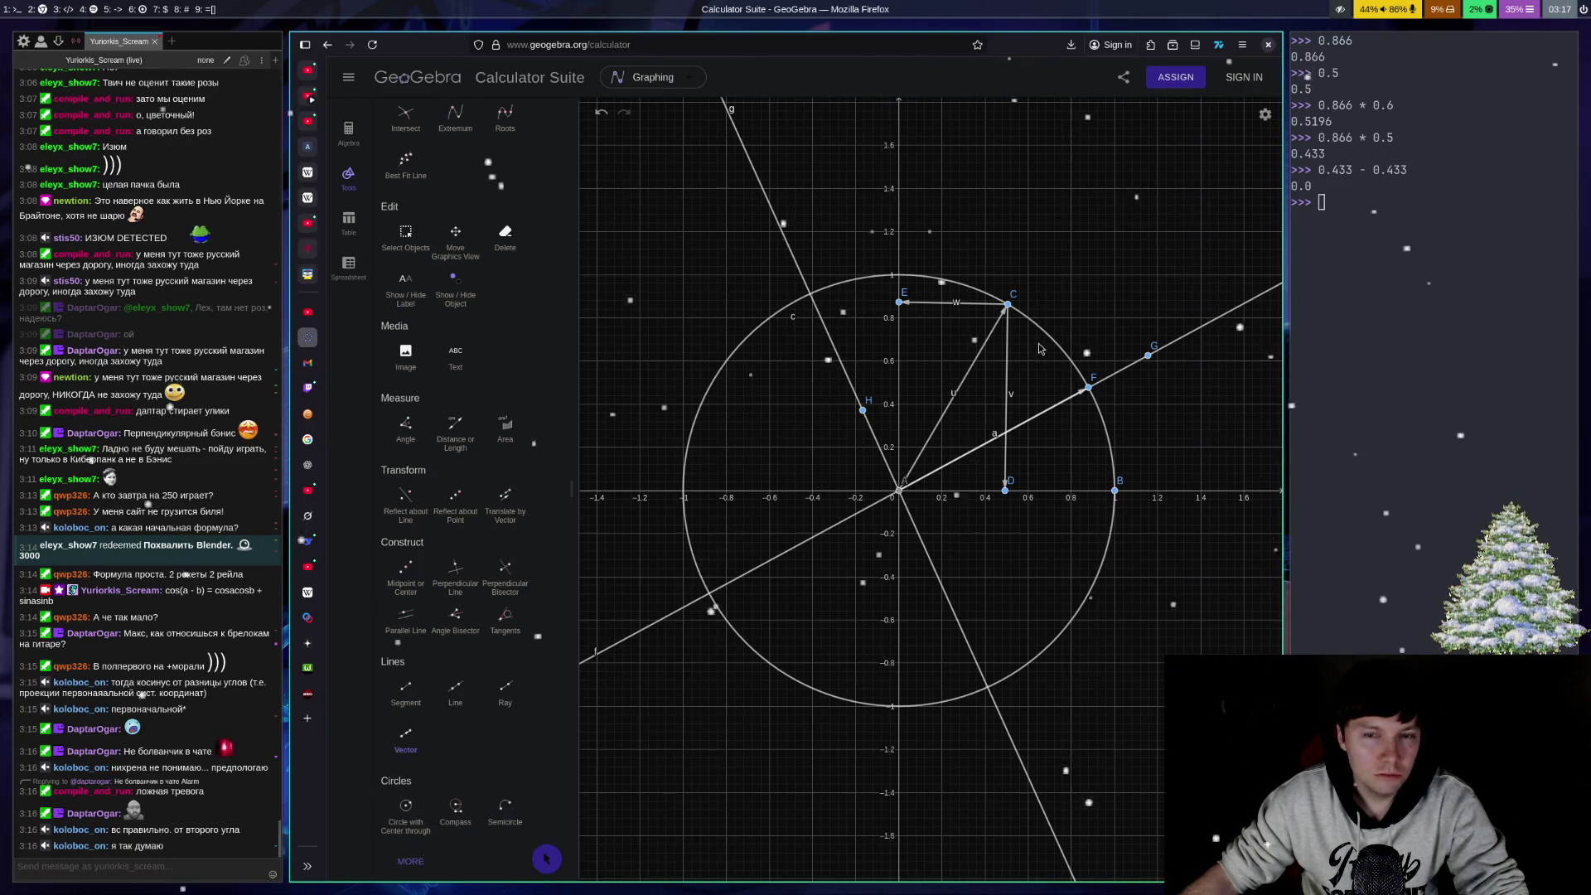
- Start a new vector at point C on the unit circle
left_click(1009, 305)
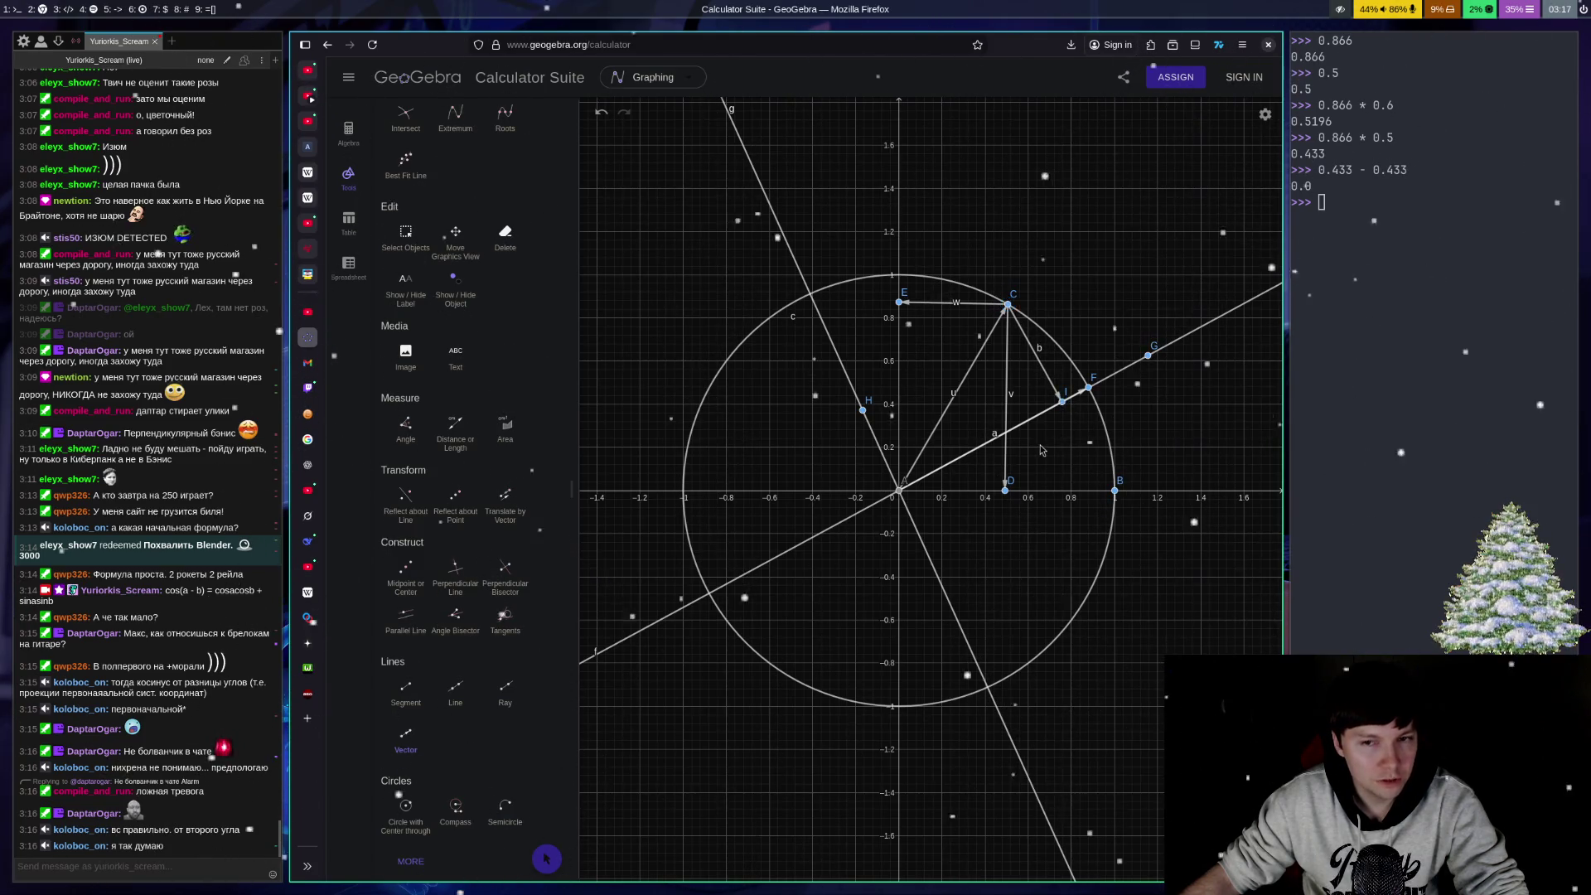
- Create vector d from a new point J on line g to point C, redrawing it after undoing
left_click(843, 366)
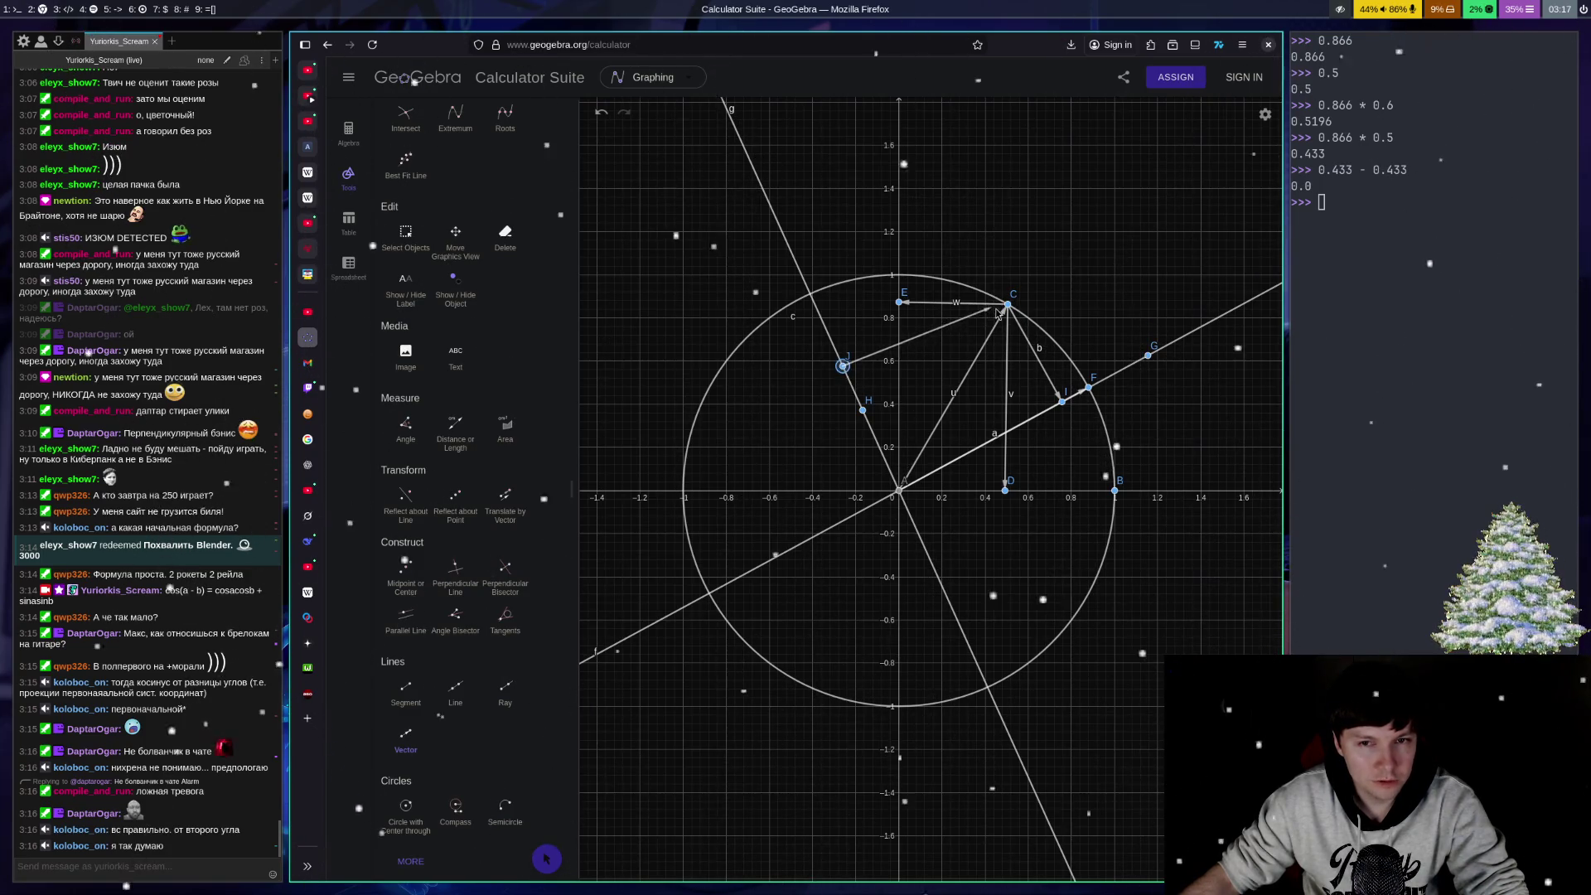
key("ctrl+z")
left_click(847, 374)
left_click(1007, 306)
key("ctrl+z")
key("ctrl+y")
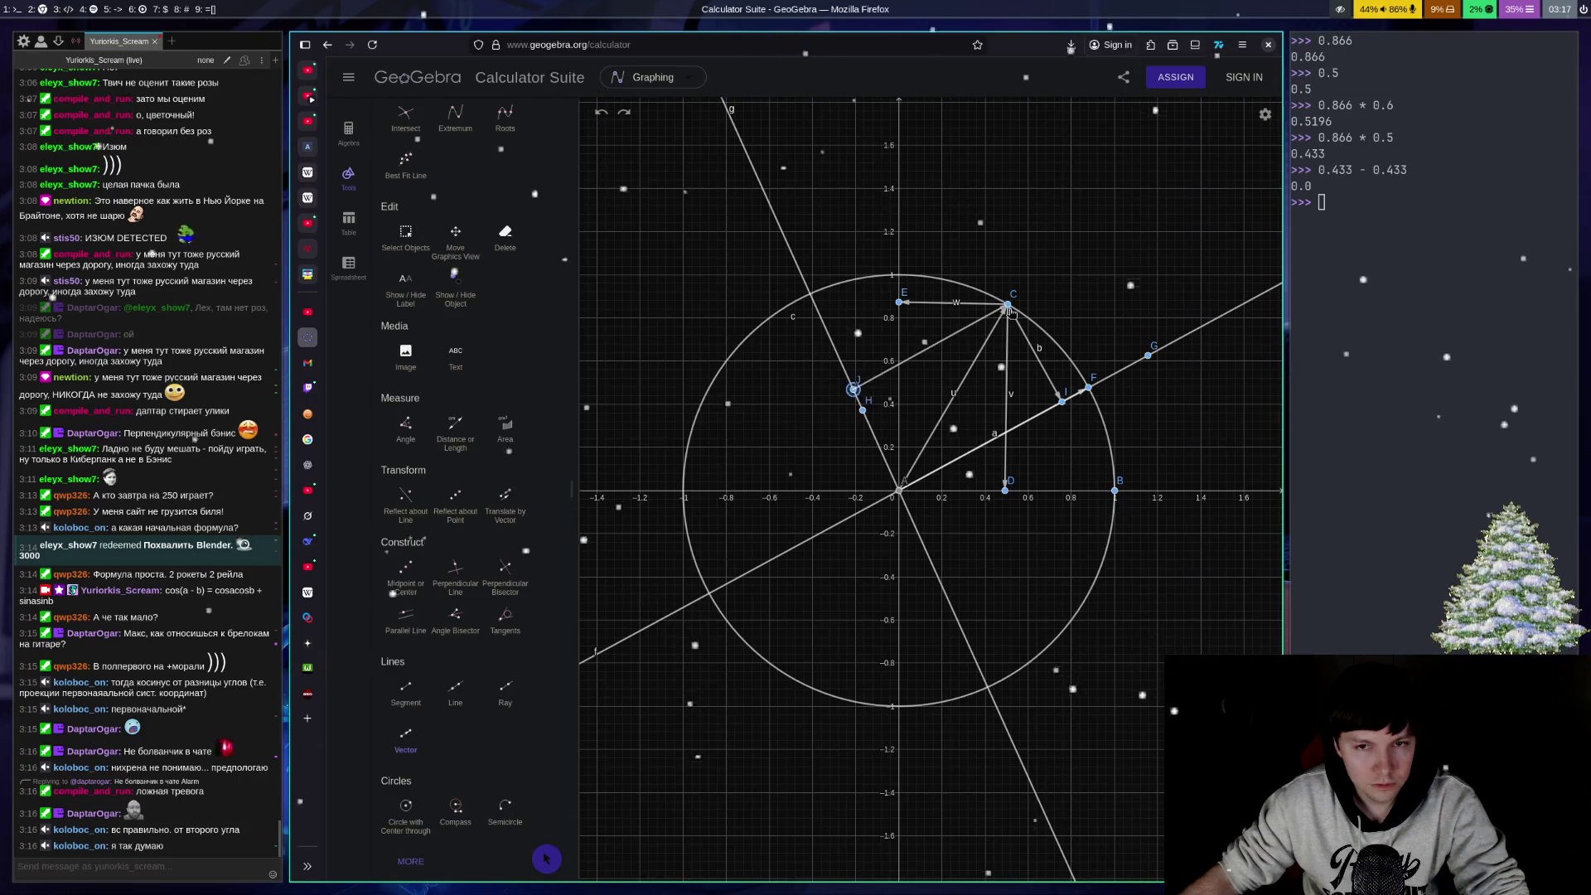
key("ctrl+z")
left_click(856, 391)
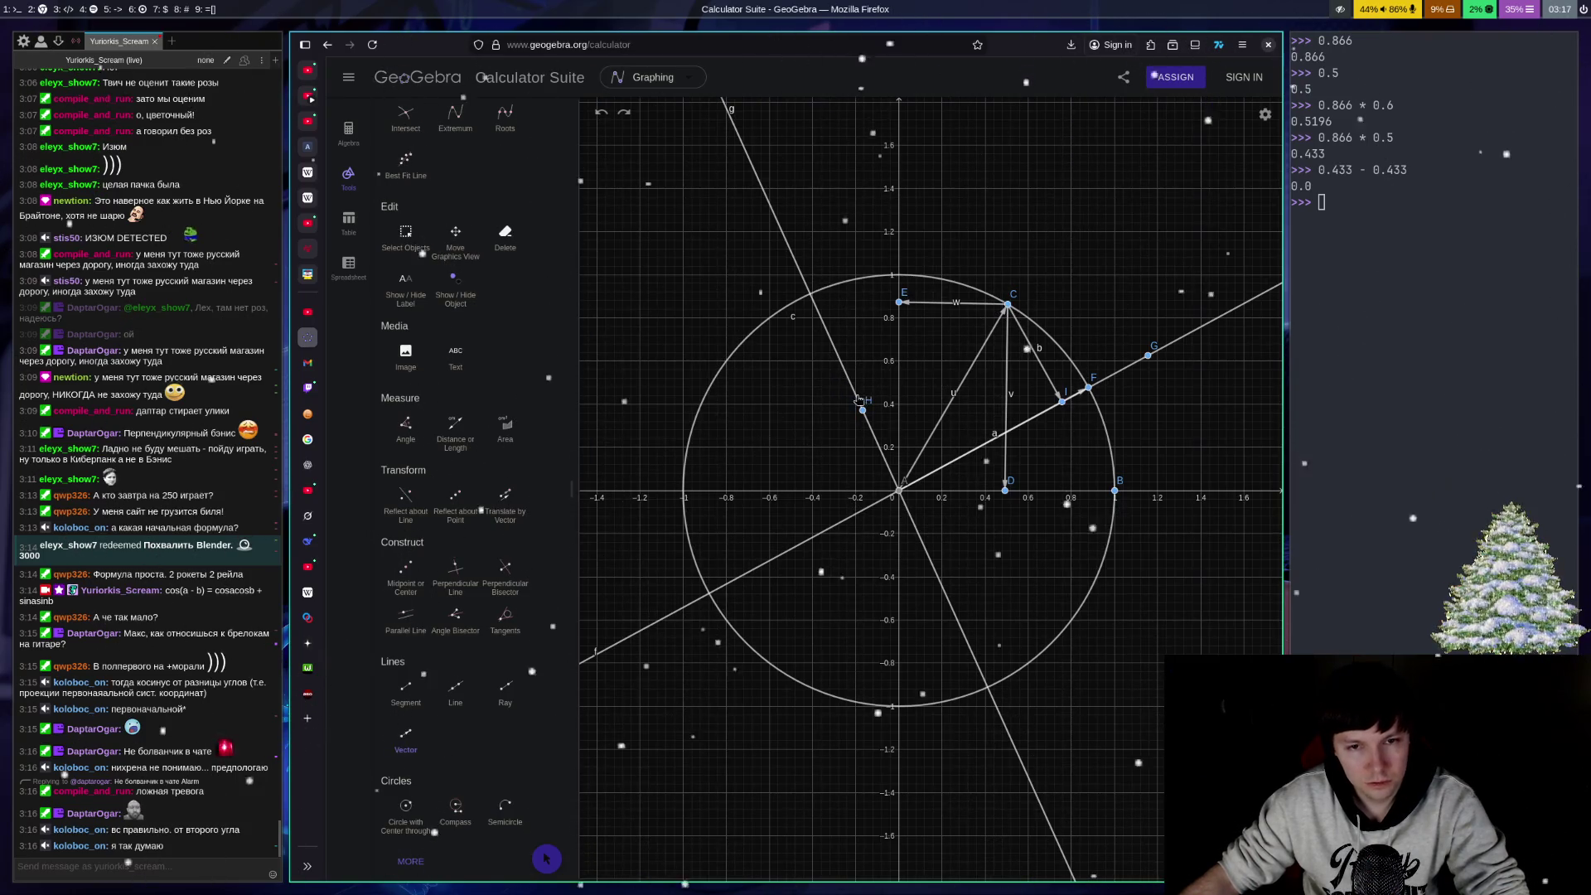
left_click(1007, 305)
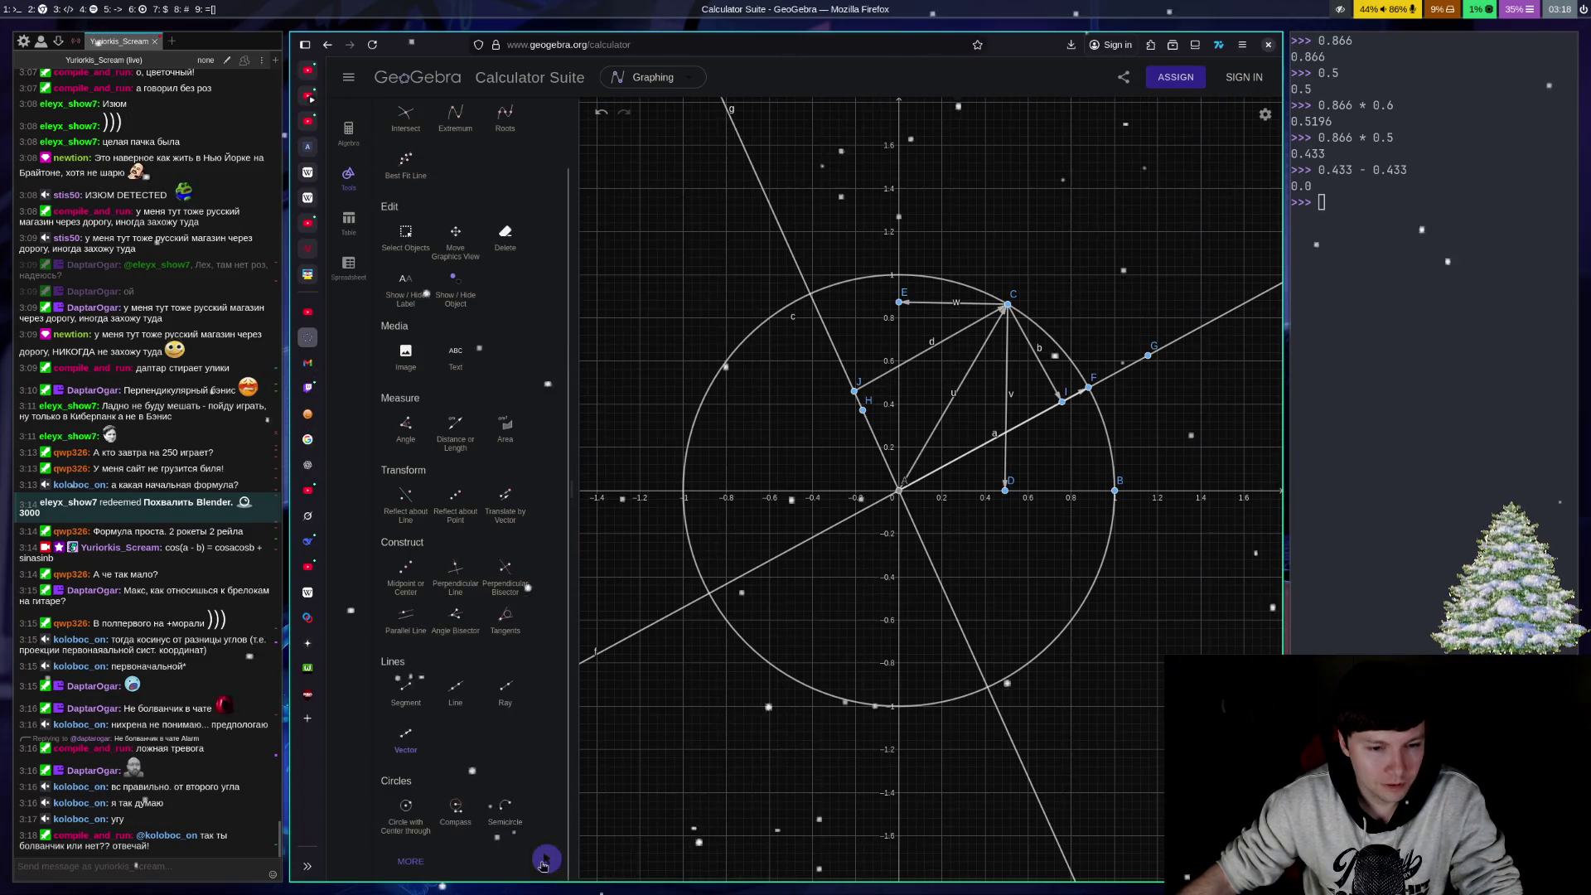
- Undo back to circle c and draw vector u from origin A to a new point C
key("ctrl+z")
key("ctrl+z")
key("ctrl+z")
key("ctrl+z")
left_click(405, 736)
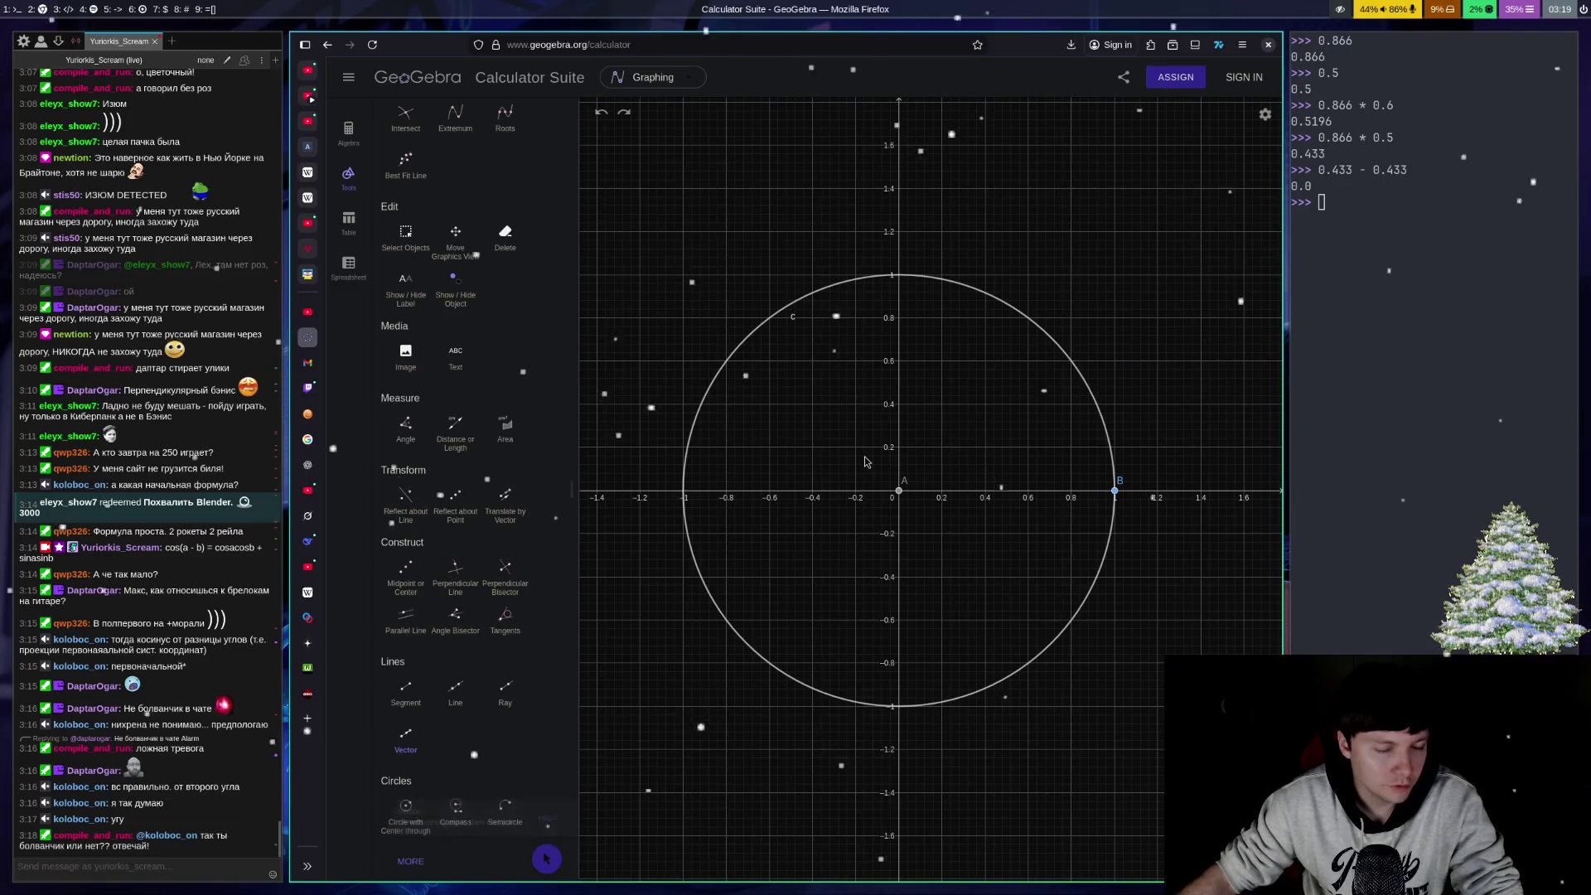
left_click(903, 491)
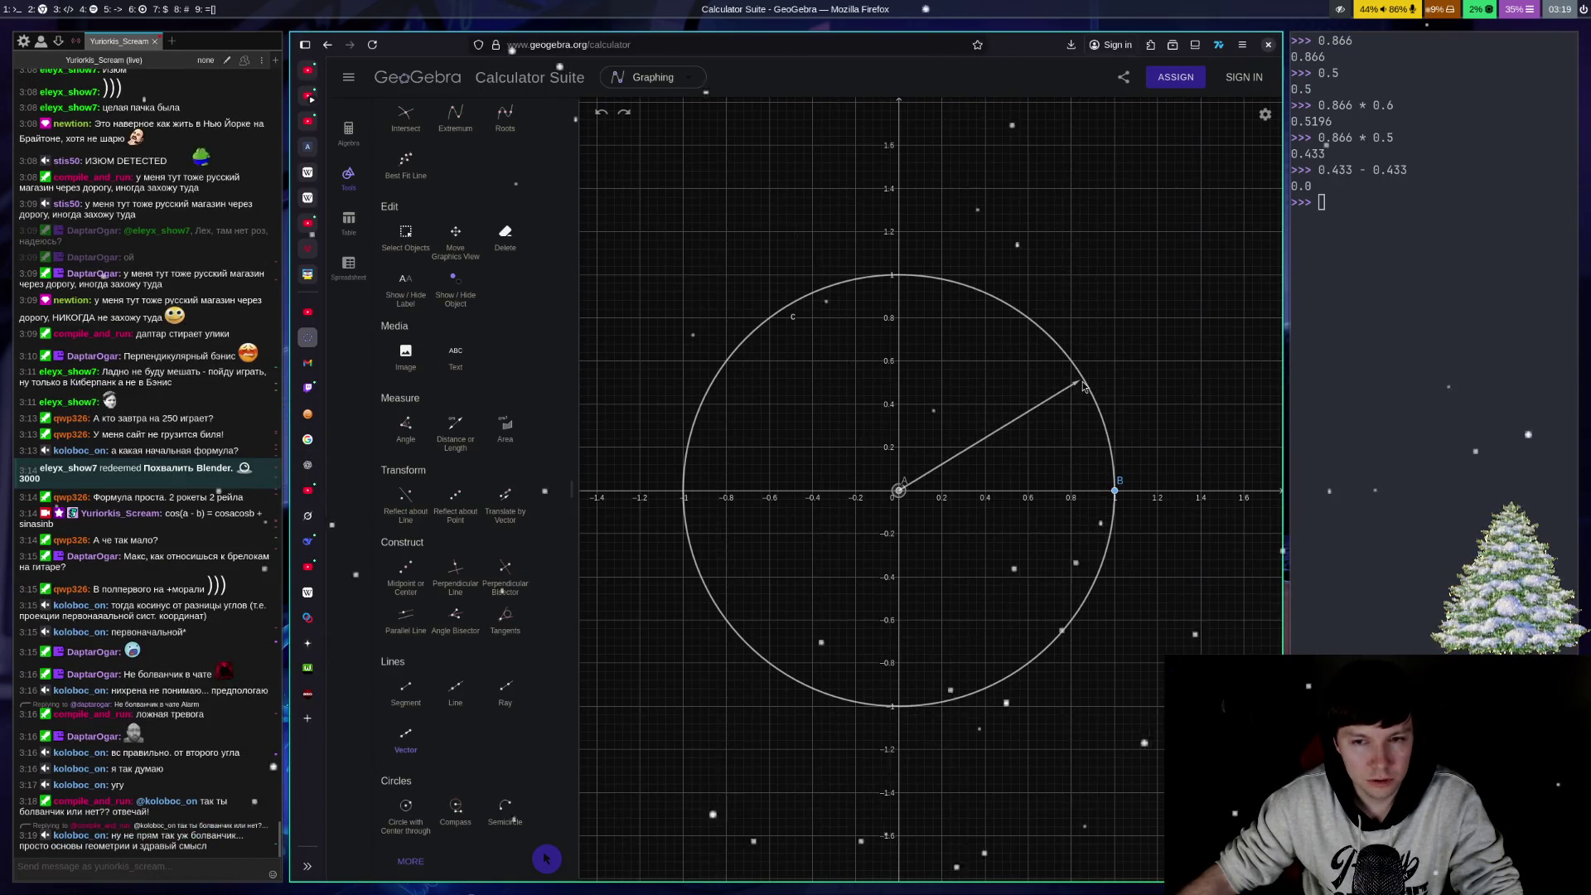
left_click(1092, 396)
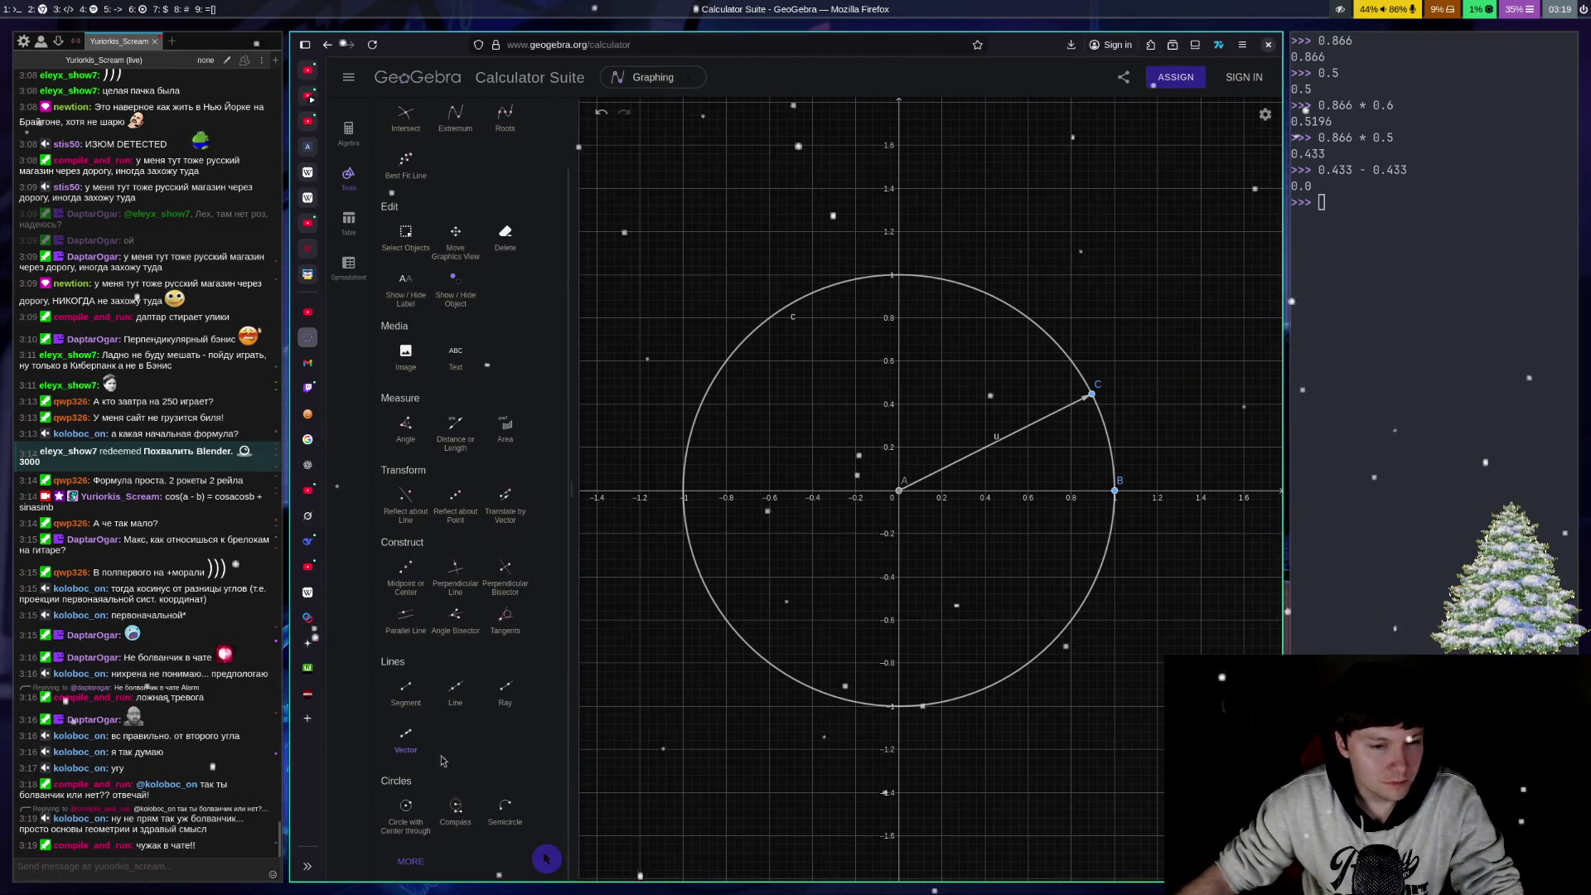
left_click(465, 704)
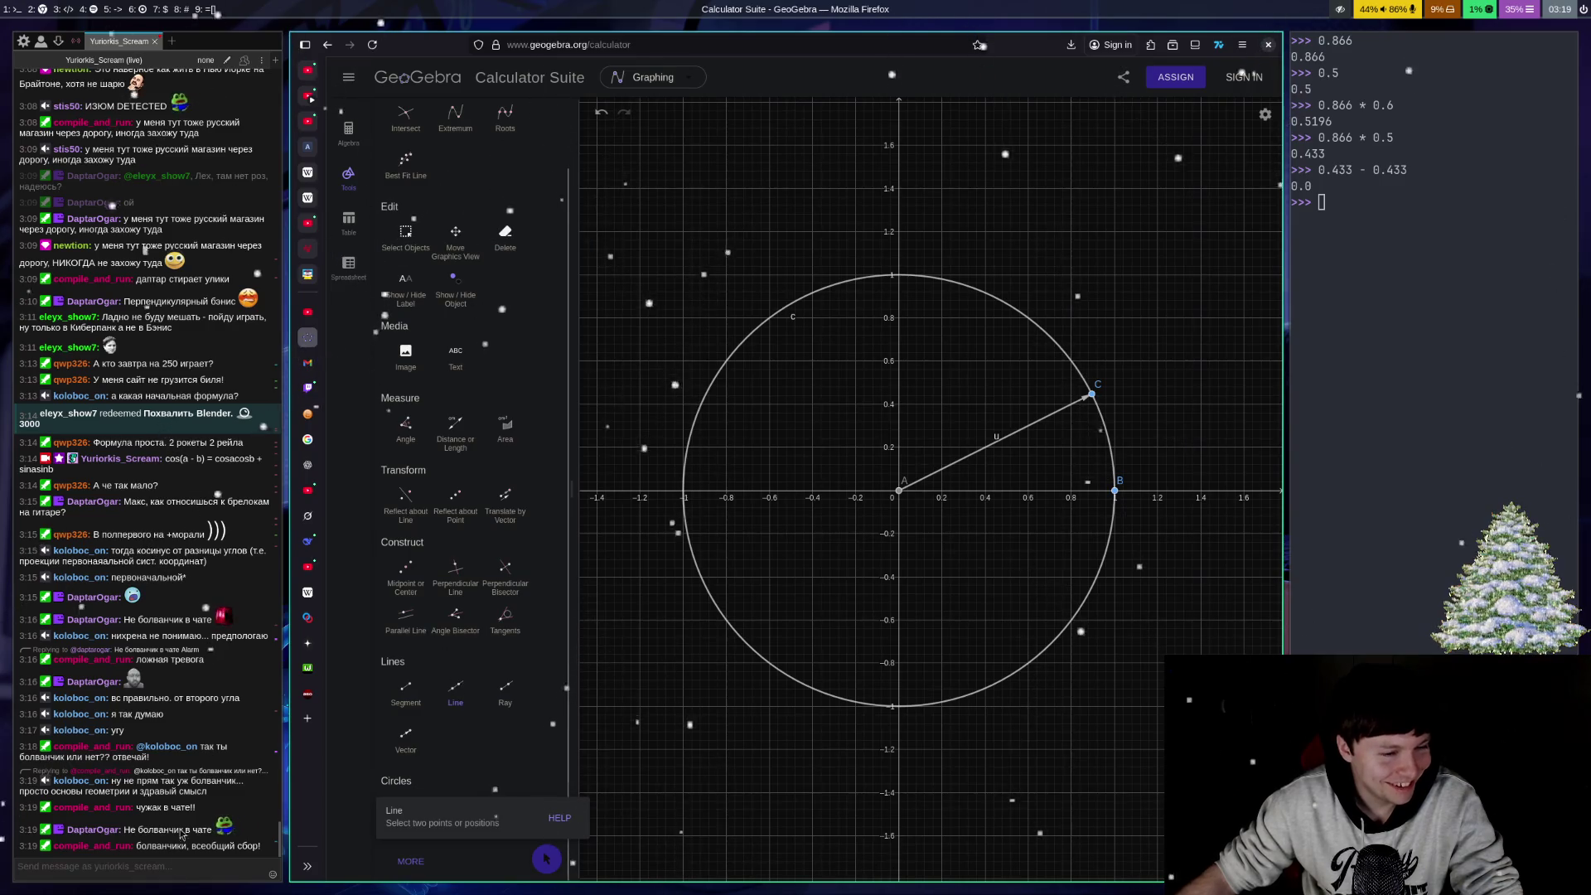
- Try drawing lines through origin A, then undo them back to the bare circle
left_click(192, 861)
mouse_move(233, 833)
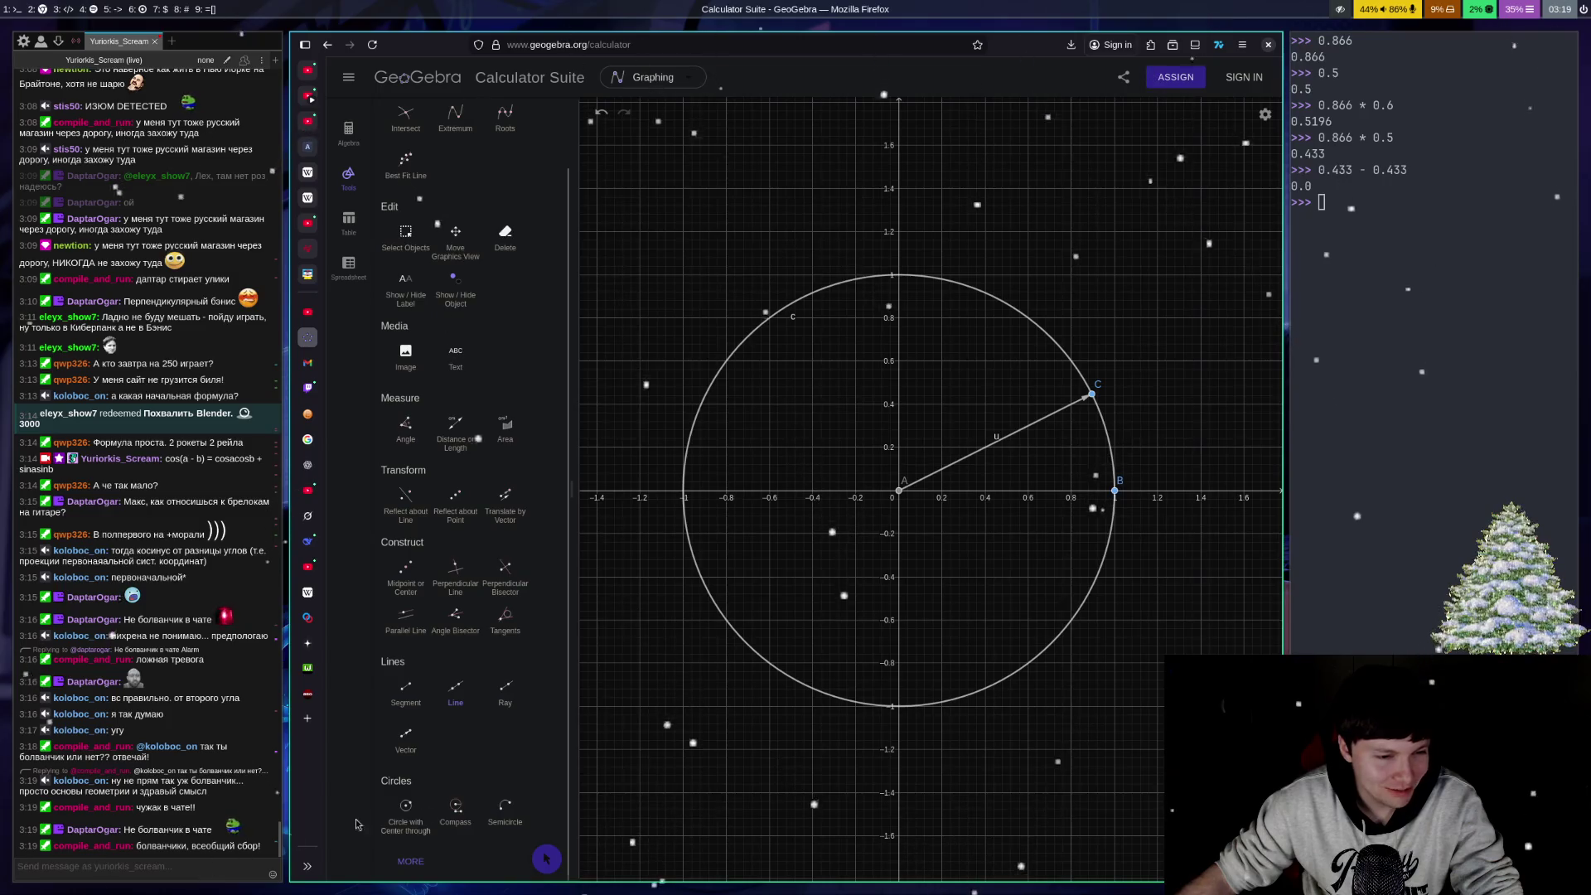
left_click(906, 492)
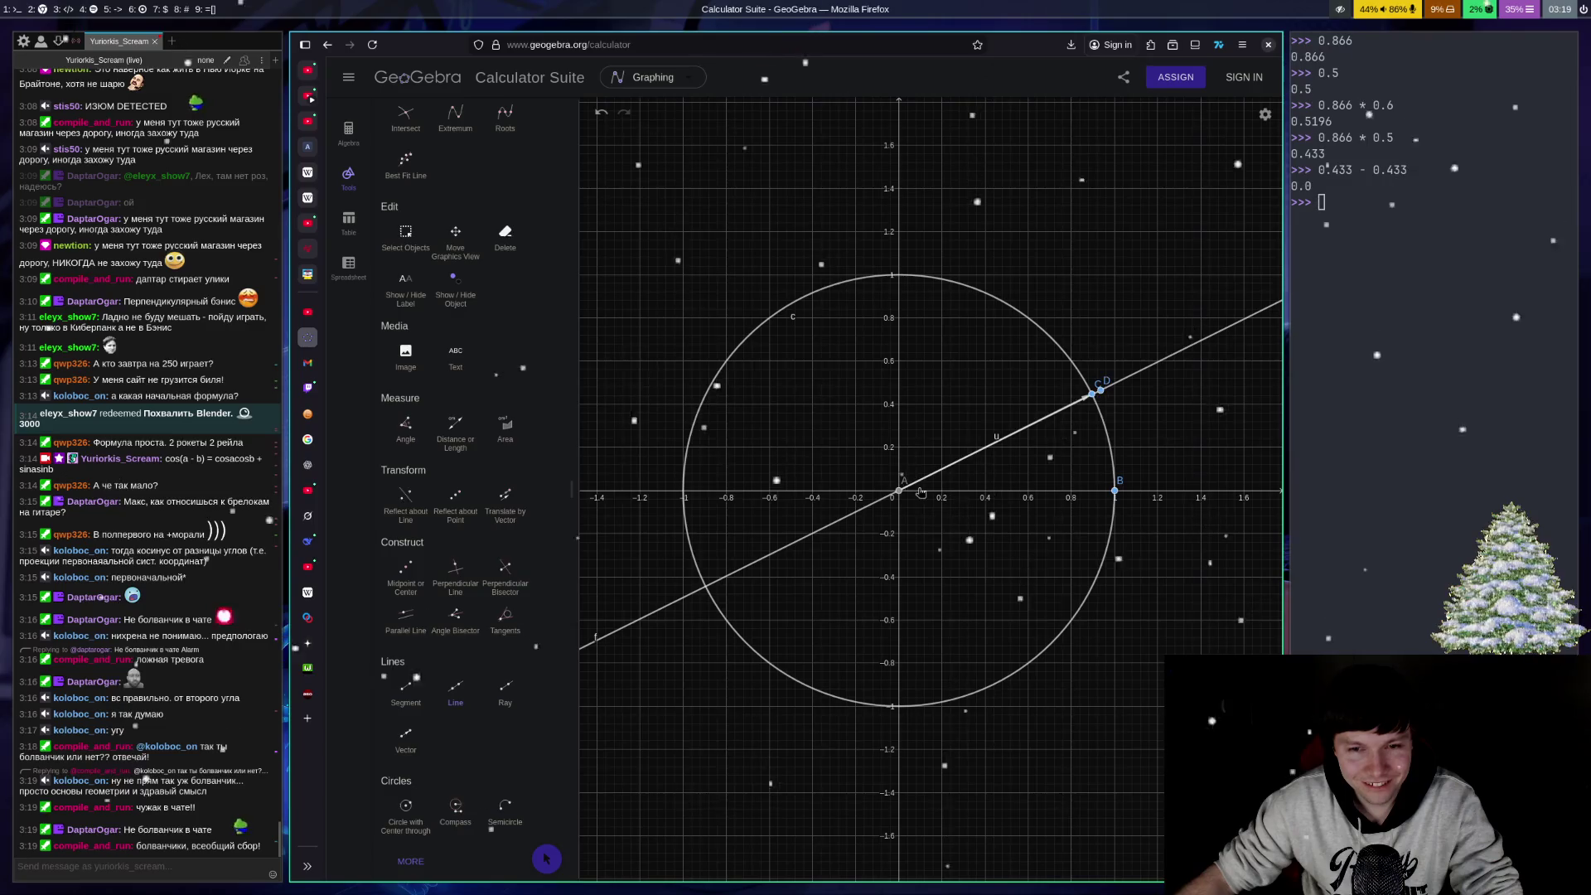
left_click(905, 500)
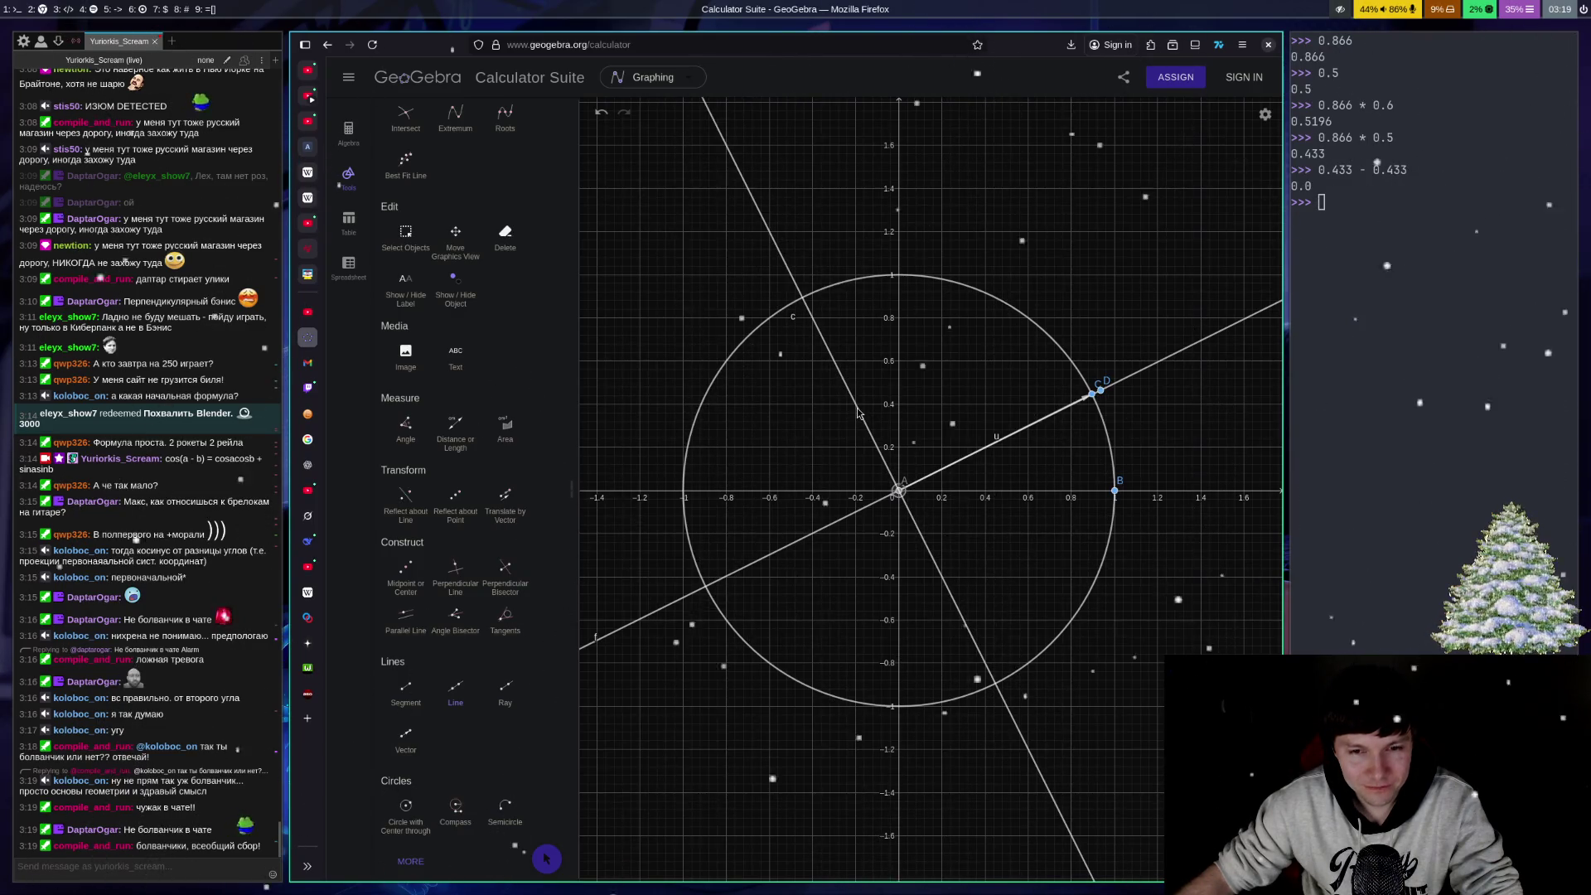
left_click(405, 750)
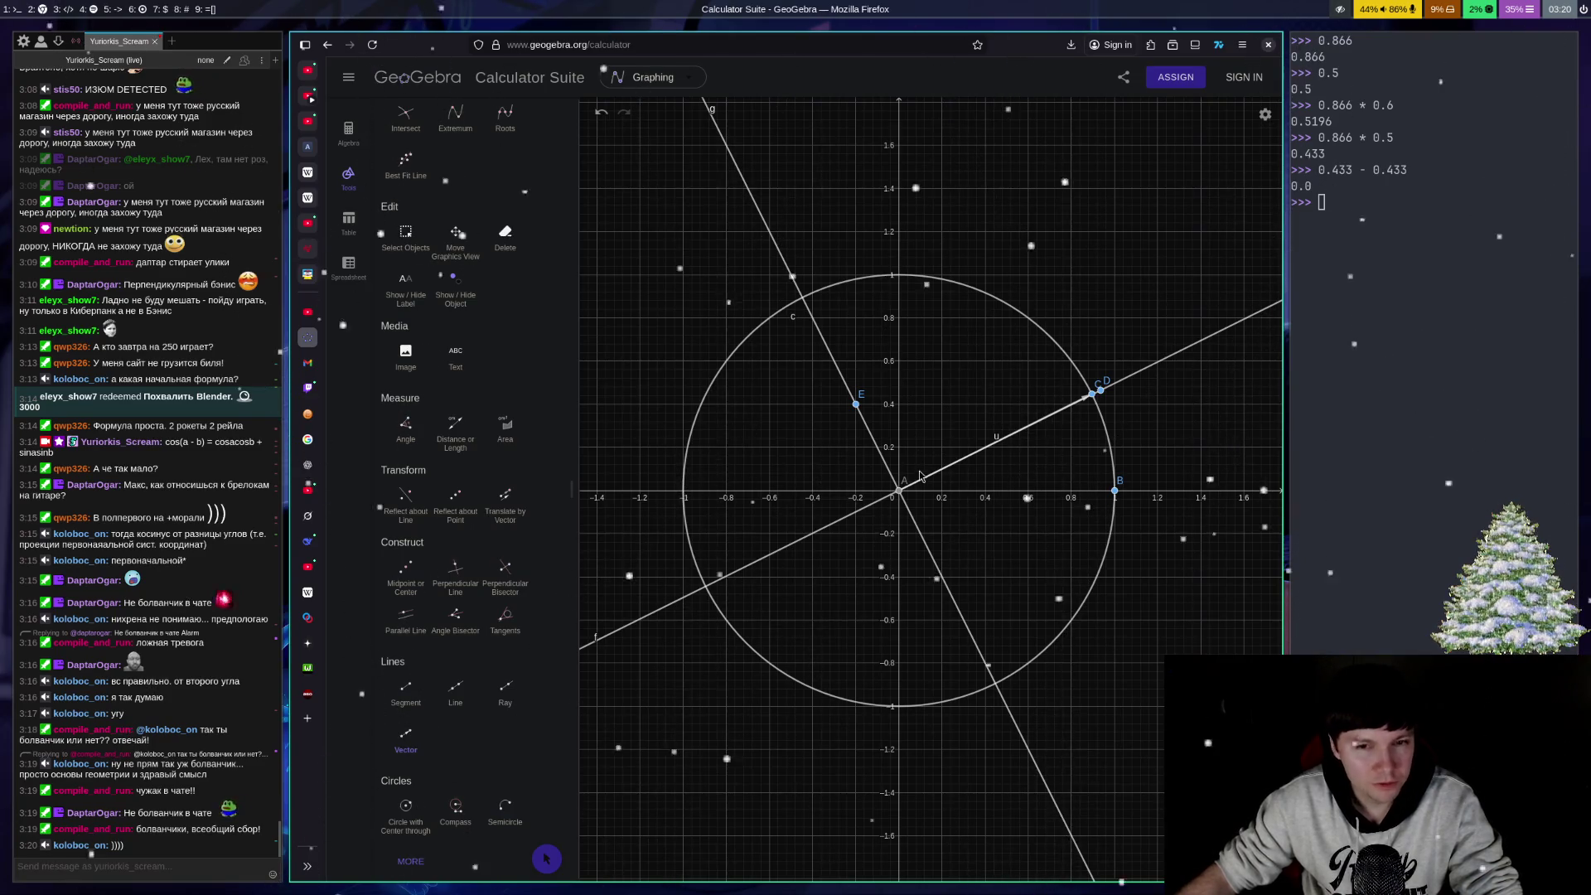
key("ctrl+z")
key("ctrl+z")
key("ctrl+z")
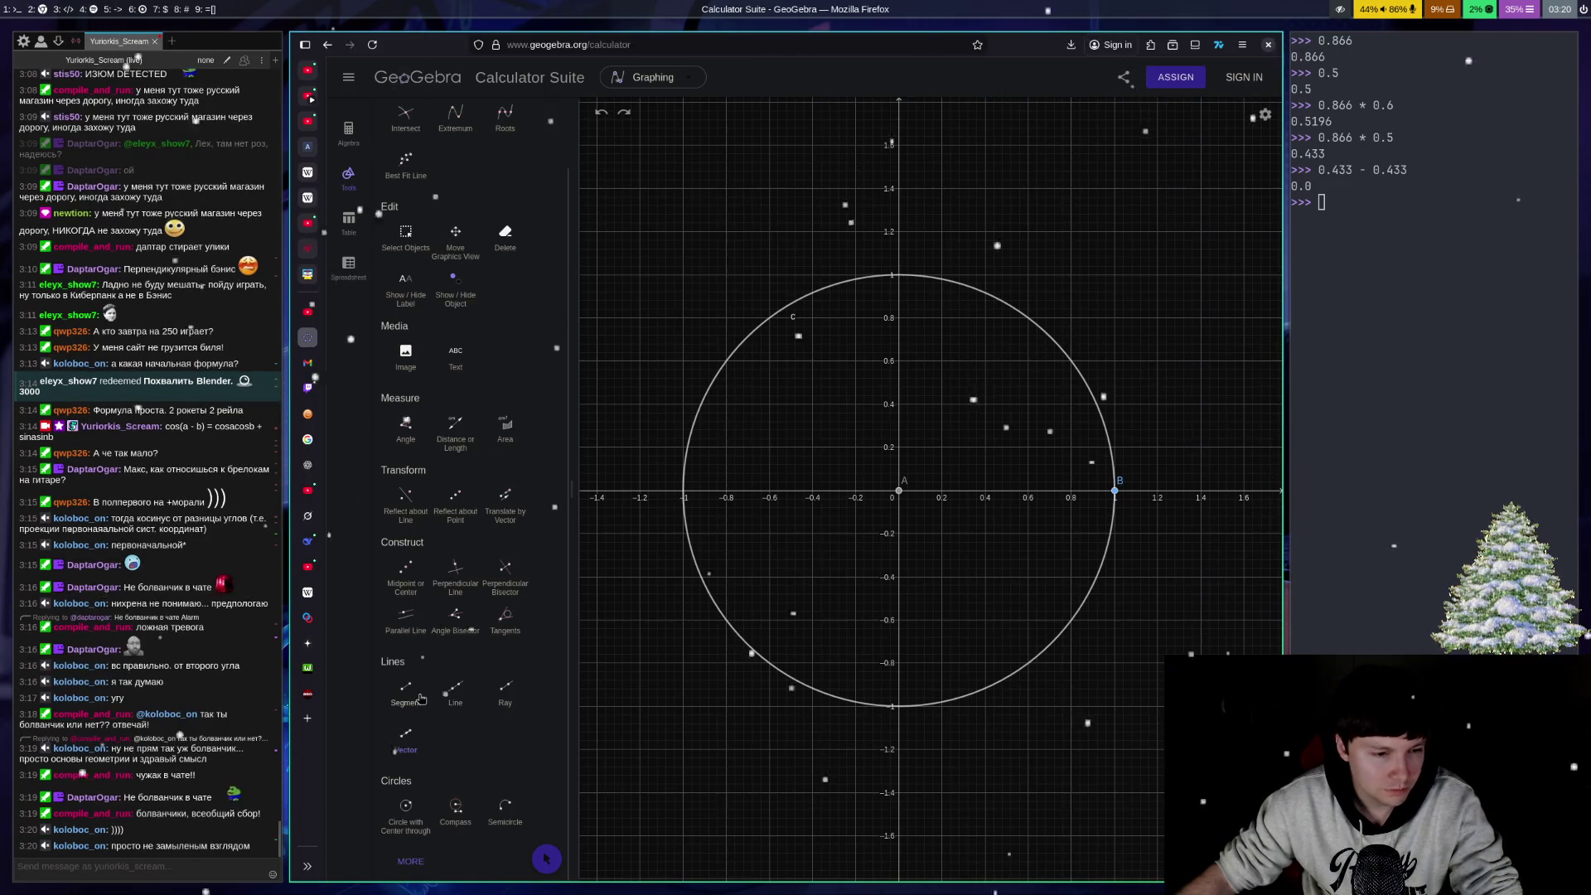
- Draw vector u from origin A to point C on the circle
left_click(417, 751)
left_click(899, 491)
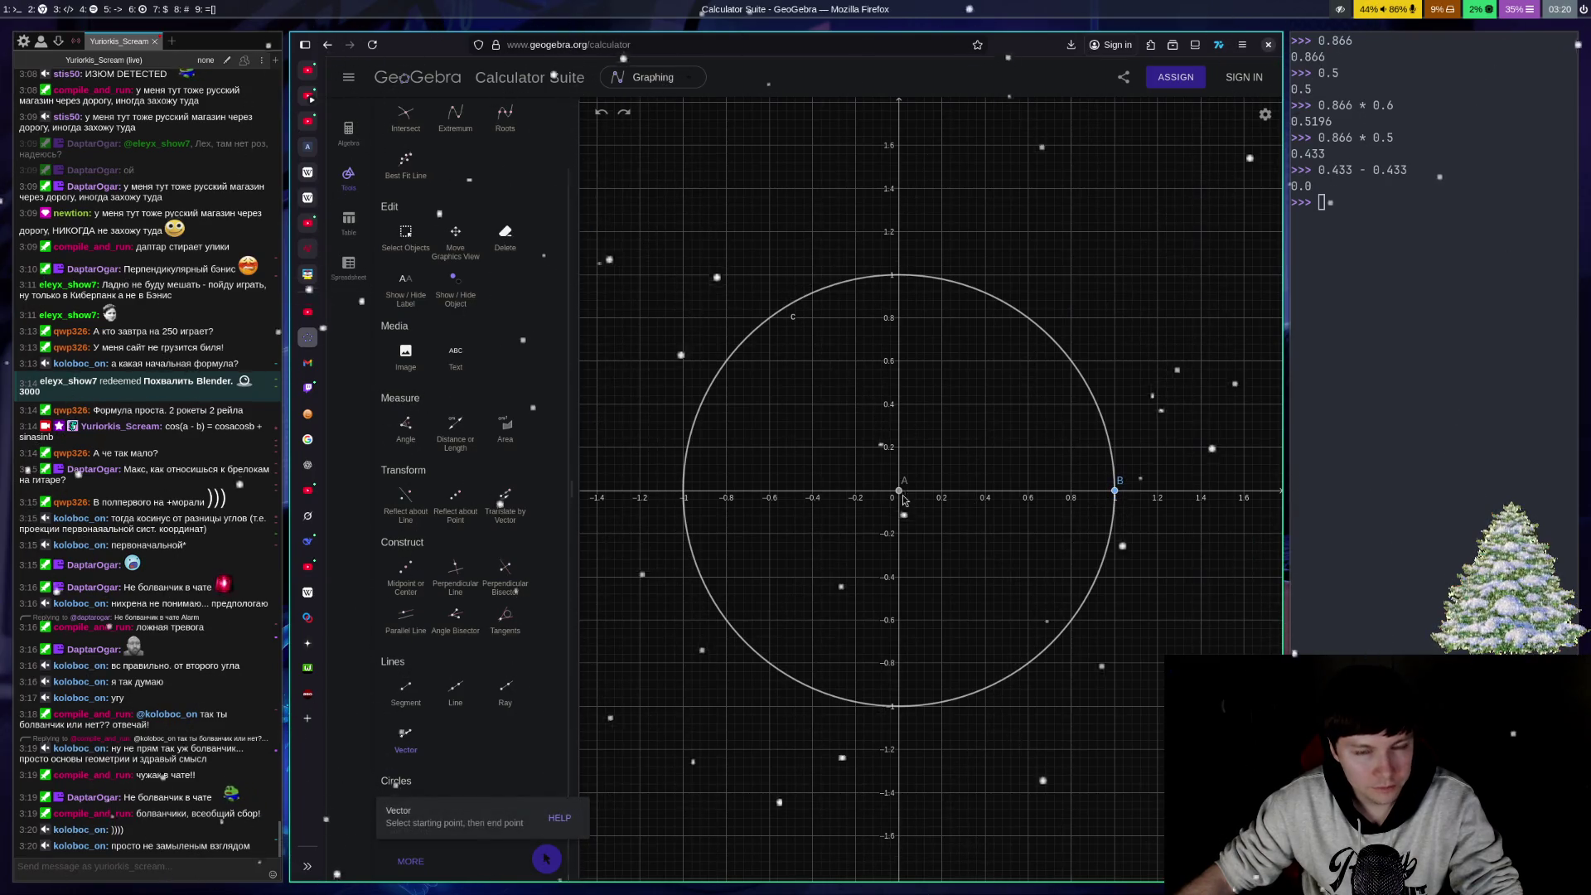
left_click(1011, 308)
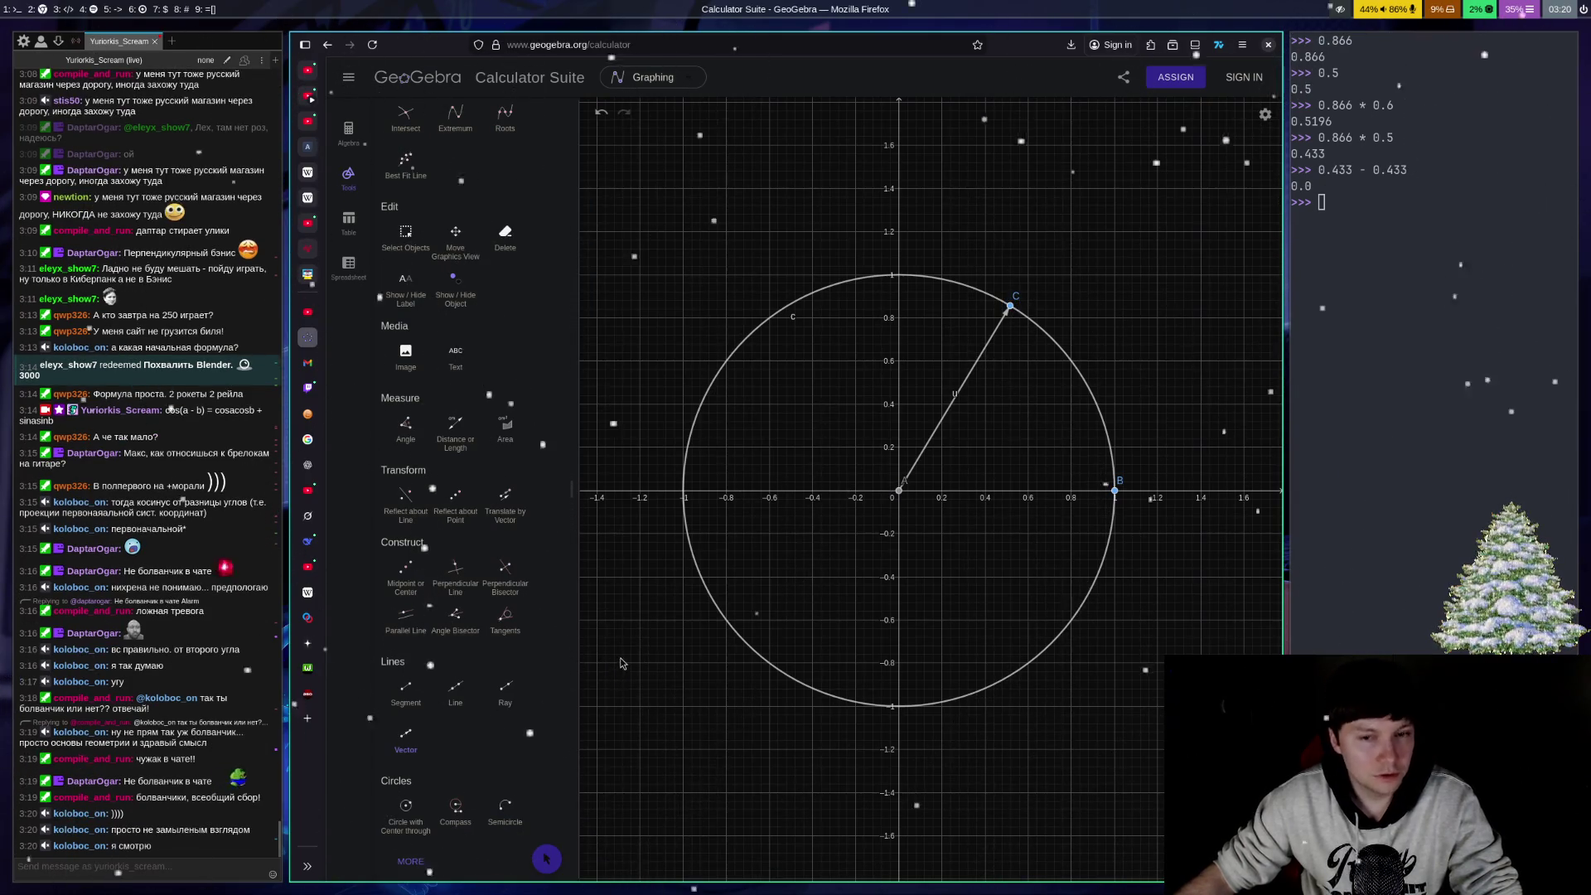
- Add line f through the origin along vector u and line g through the origin and E
left_click(455, 692)
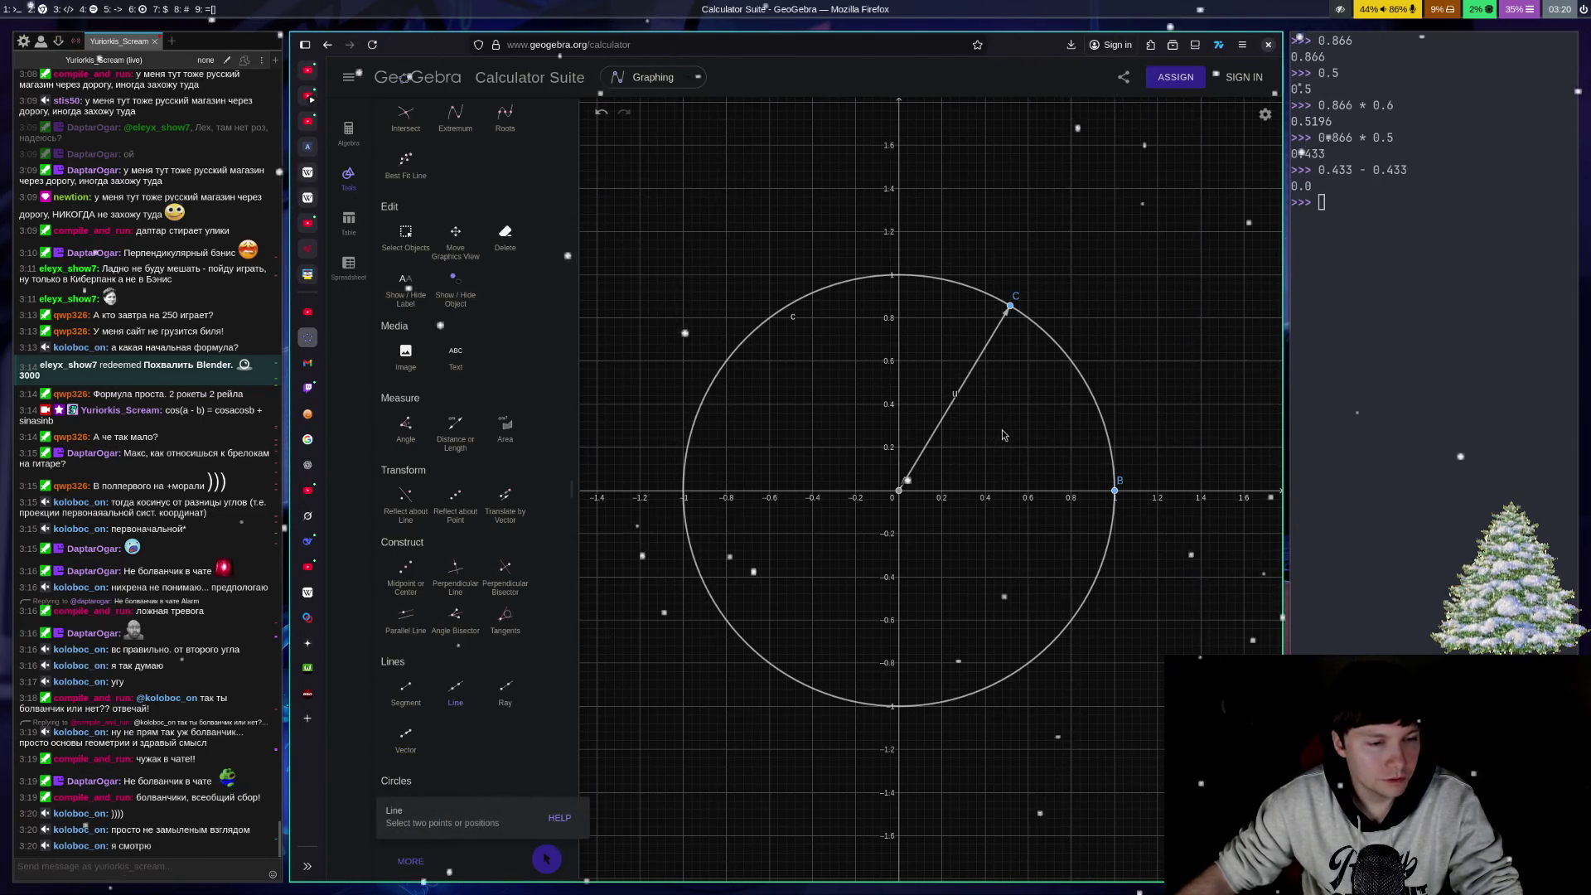
left_click(899, 491)
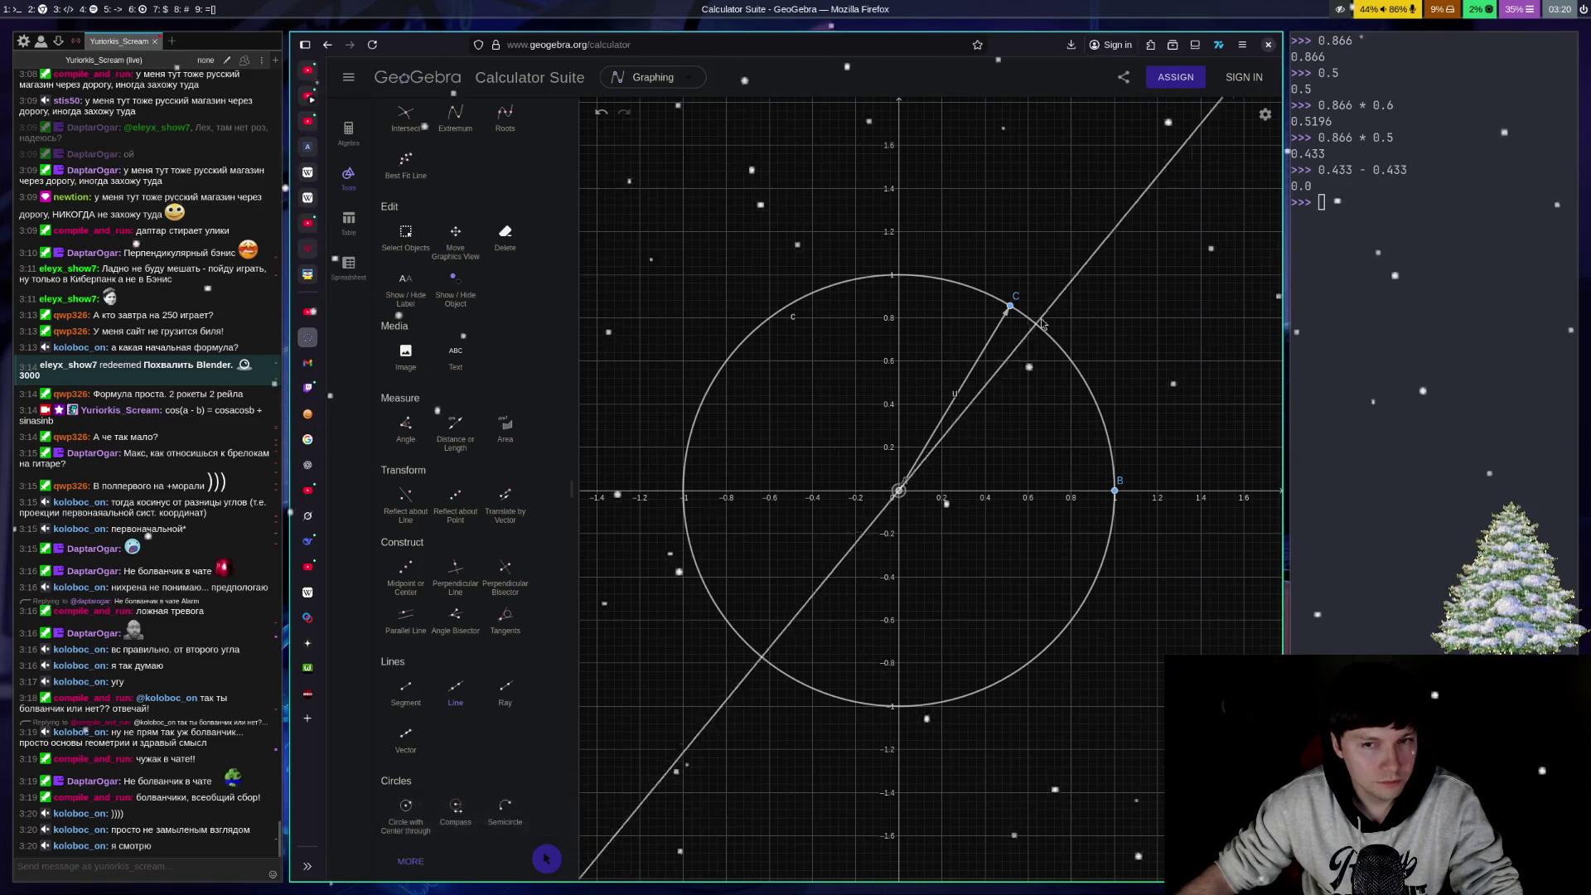
left_click(1028, 274)
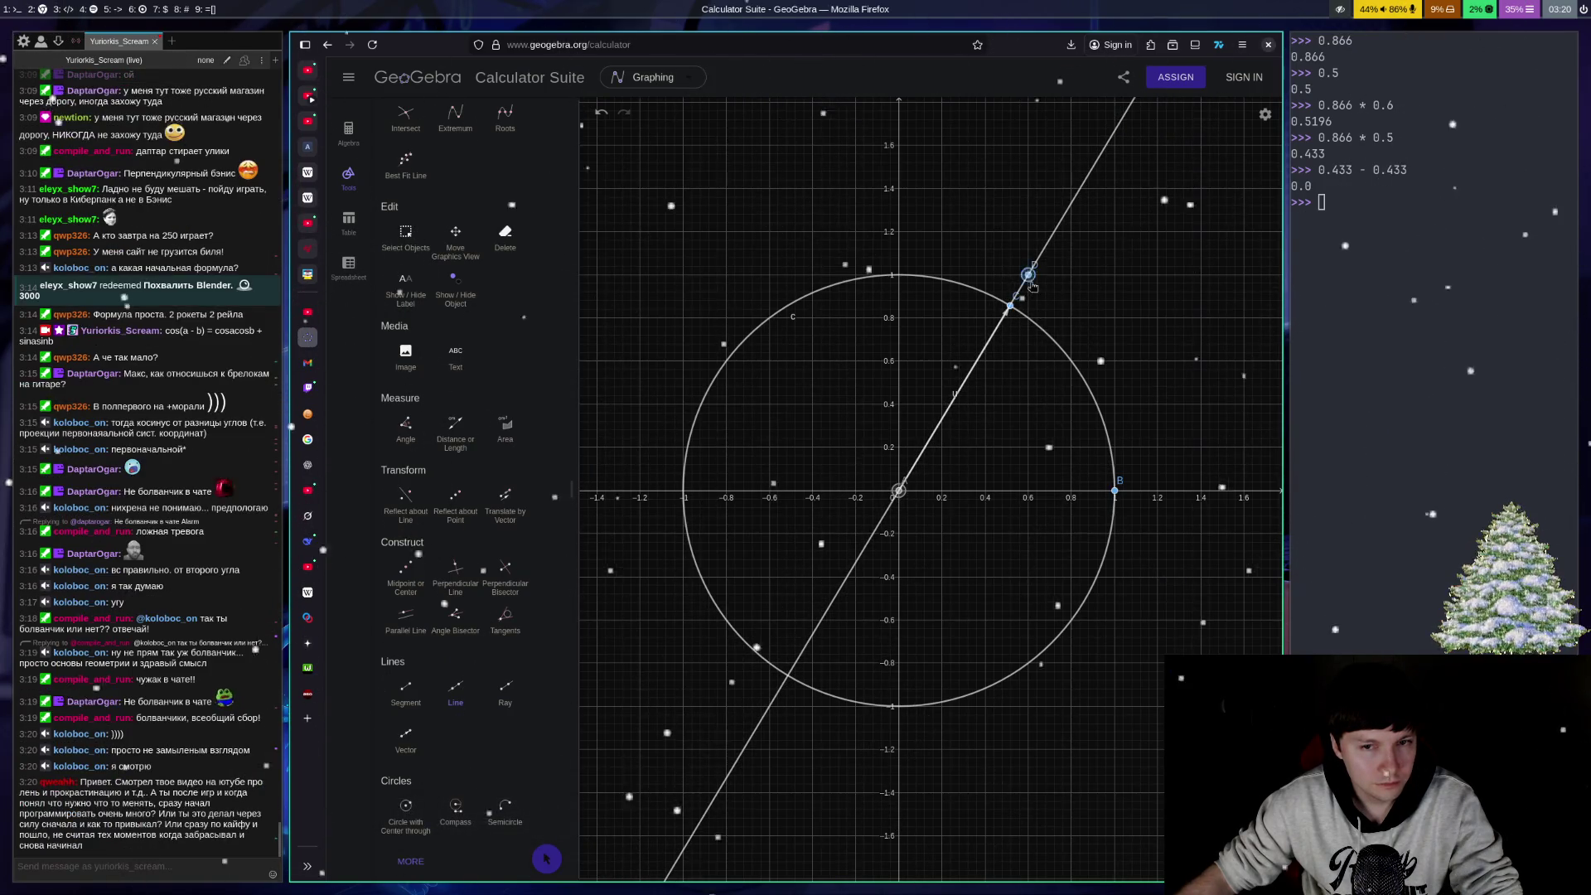
left_click(900, 491)
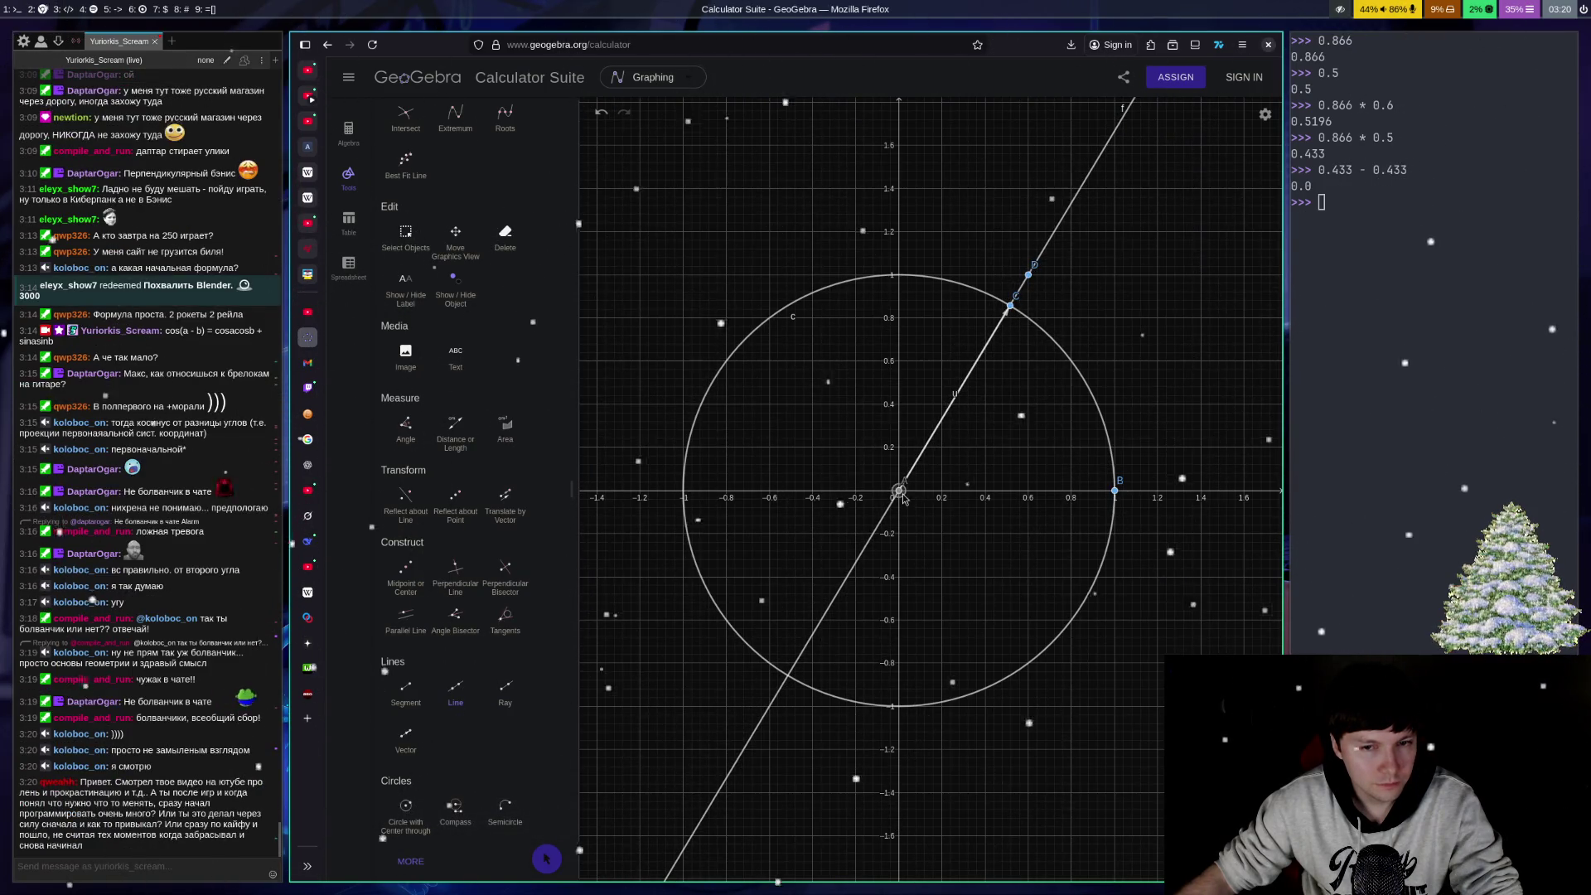
left_click(975, 538)
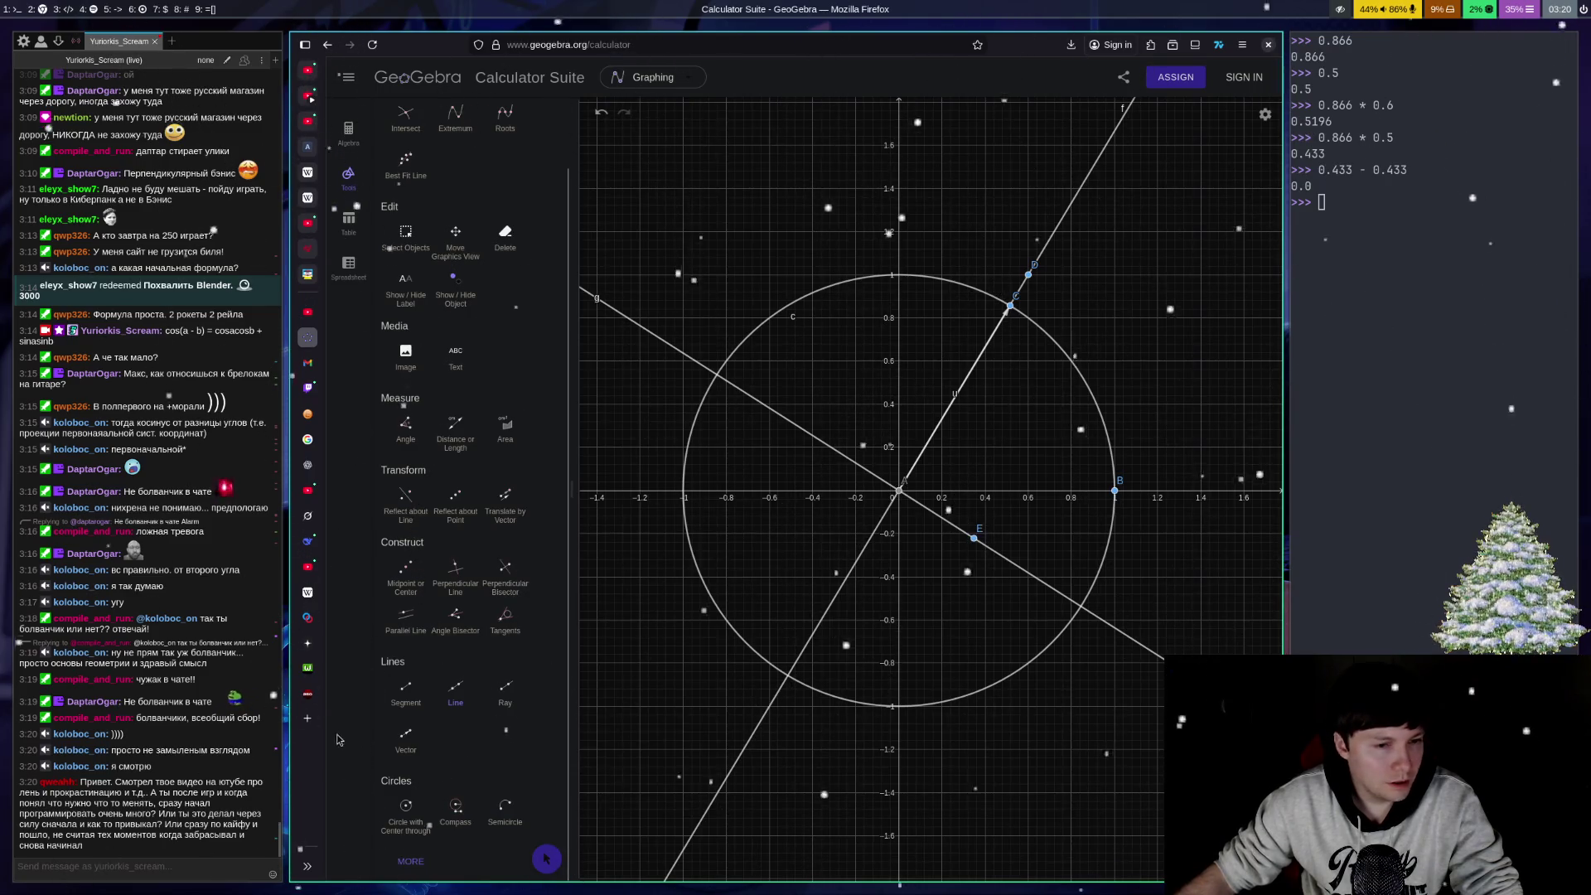
left_click(396, 742)
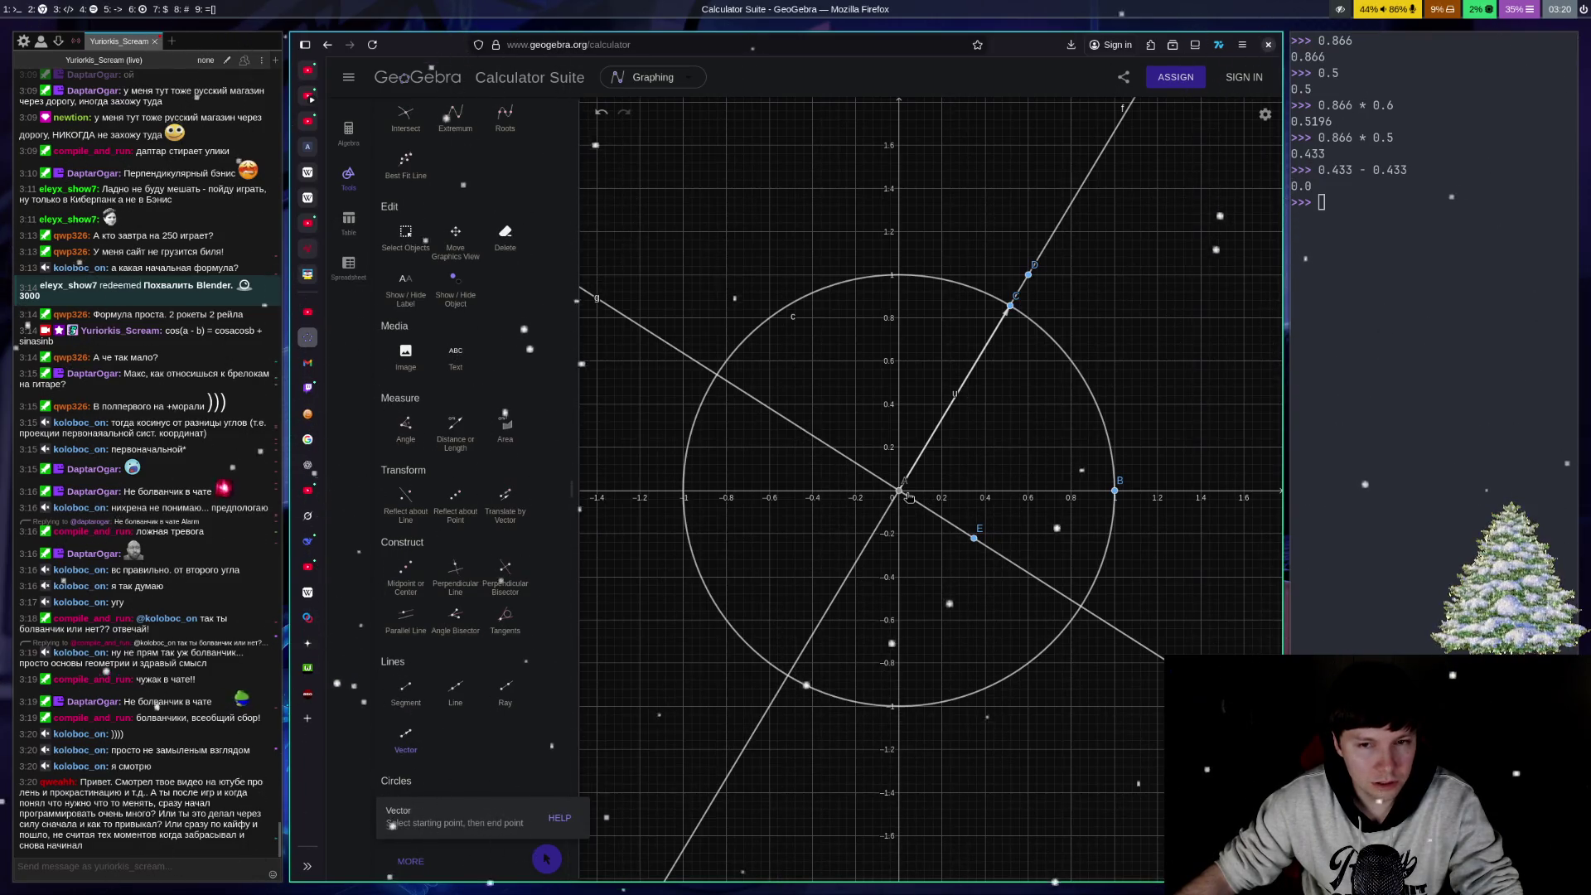
- Draw vector v from C down to the x-axis at F and vector w from the y-axis to C
left_click(1010, 306)
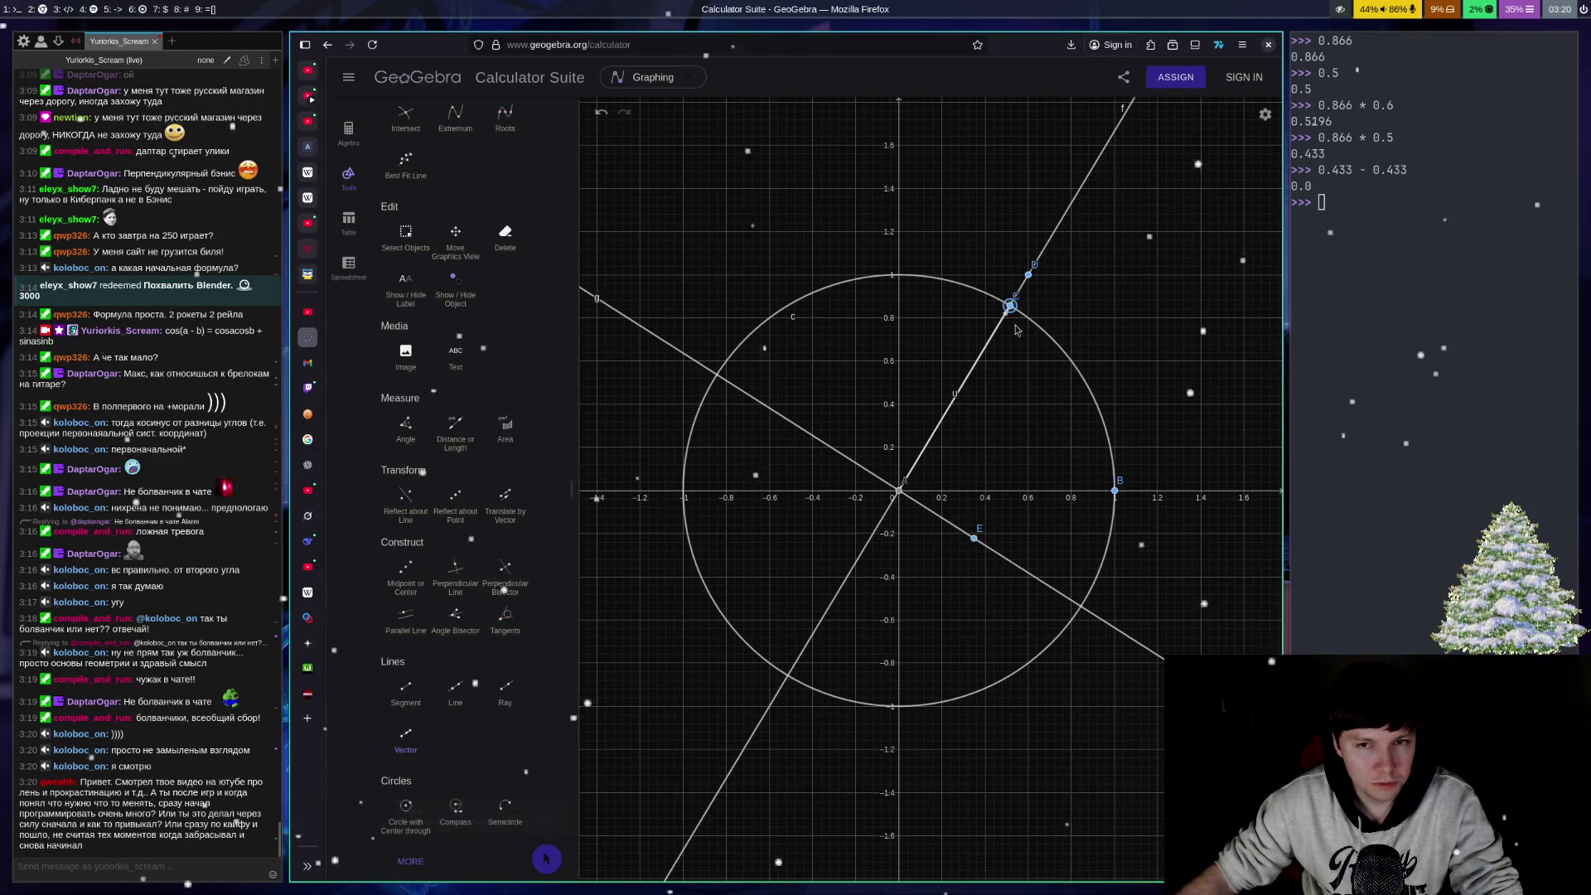
left_click(1013, 484)
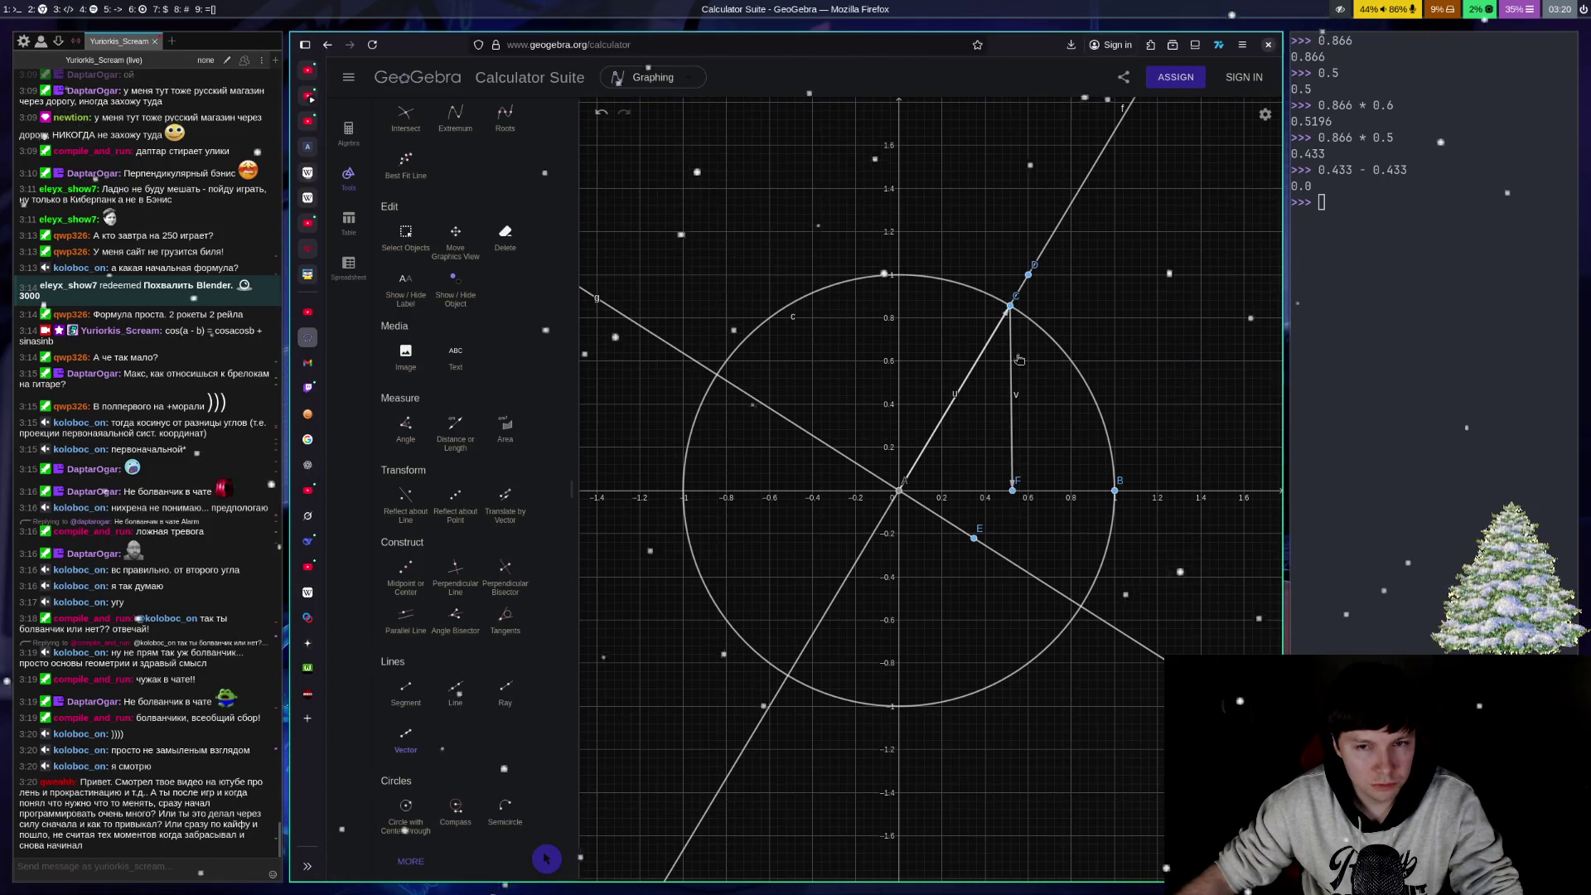
left_click(899, 307)
left_click(1010, 307)
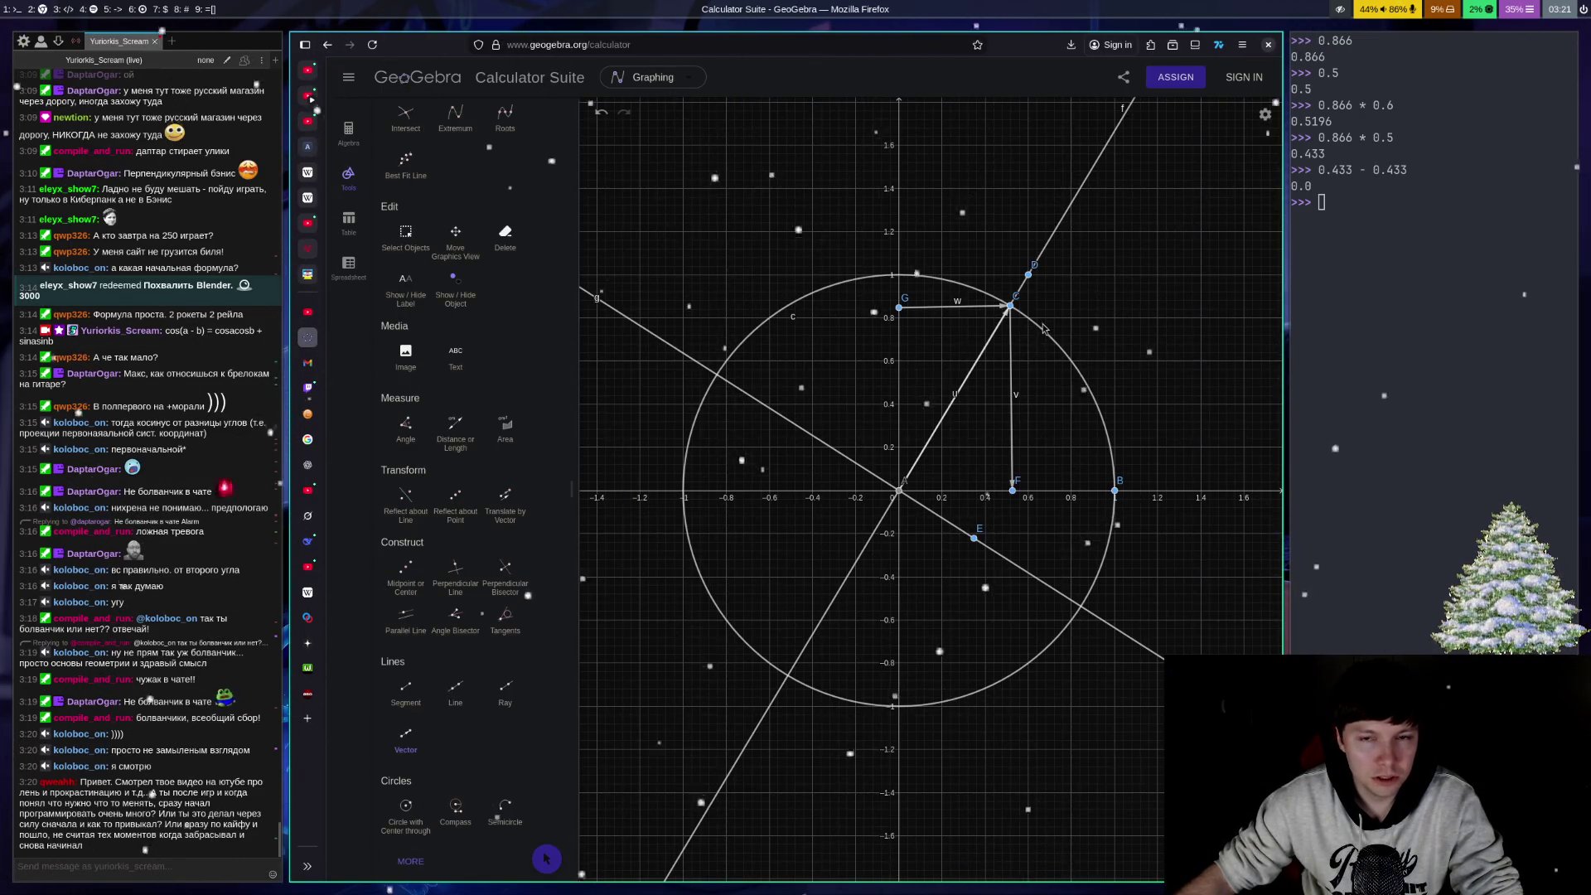
left_click(899, 490)
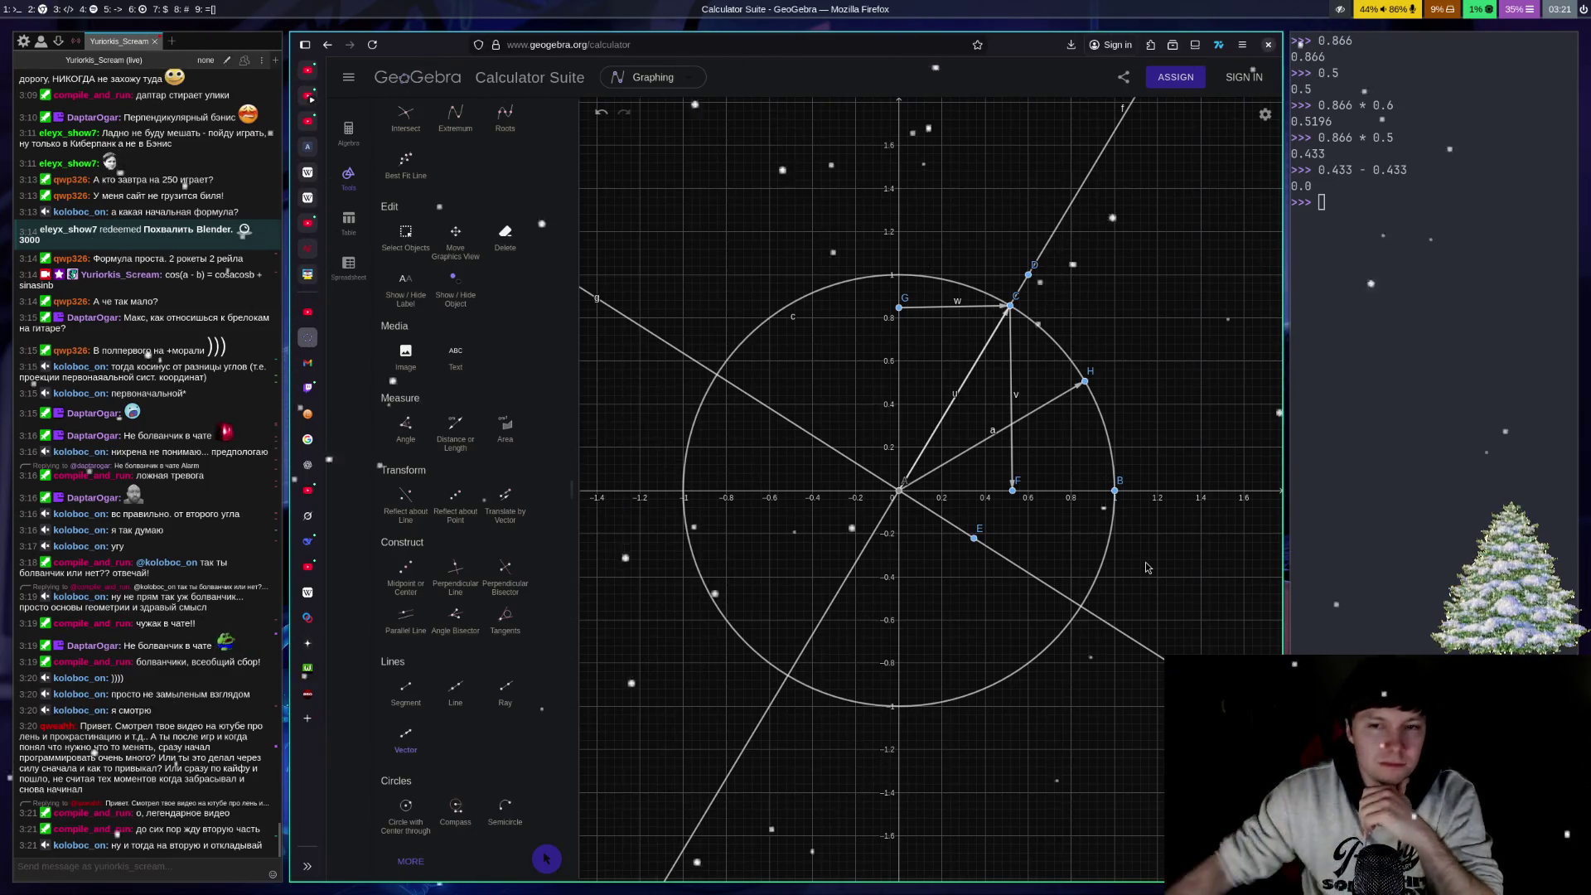
- Draw a vector from the y-axis to H, undo it, and start a new vector at H
left_click(899, 381)
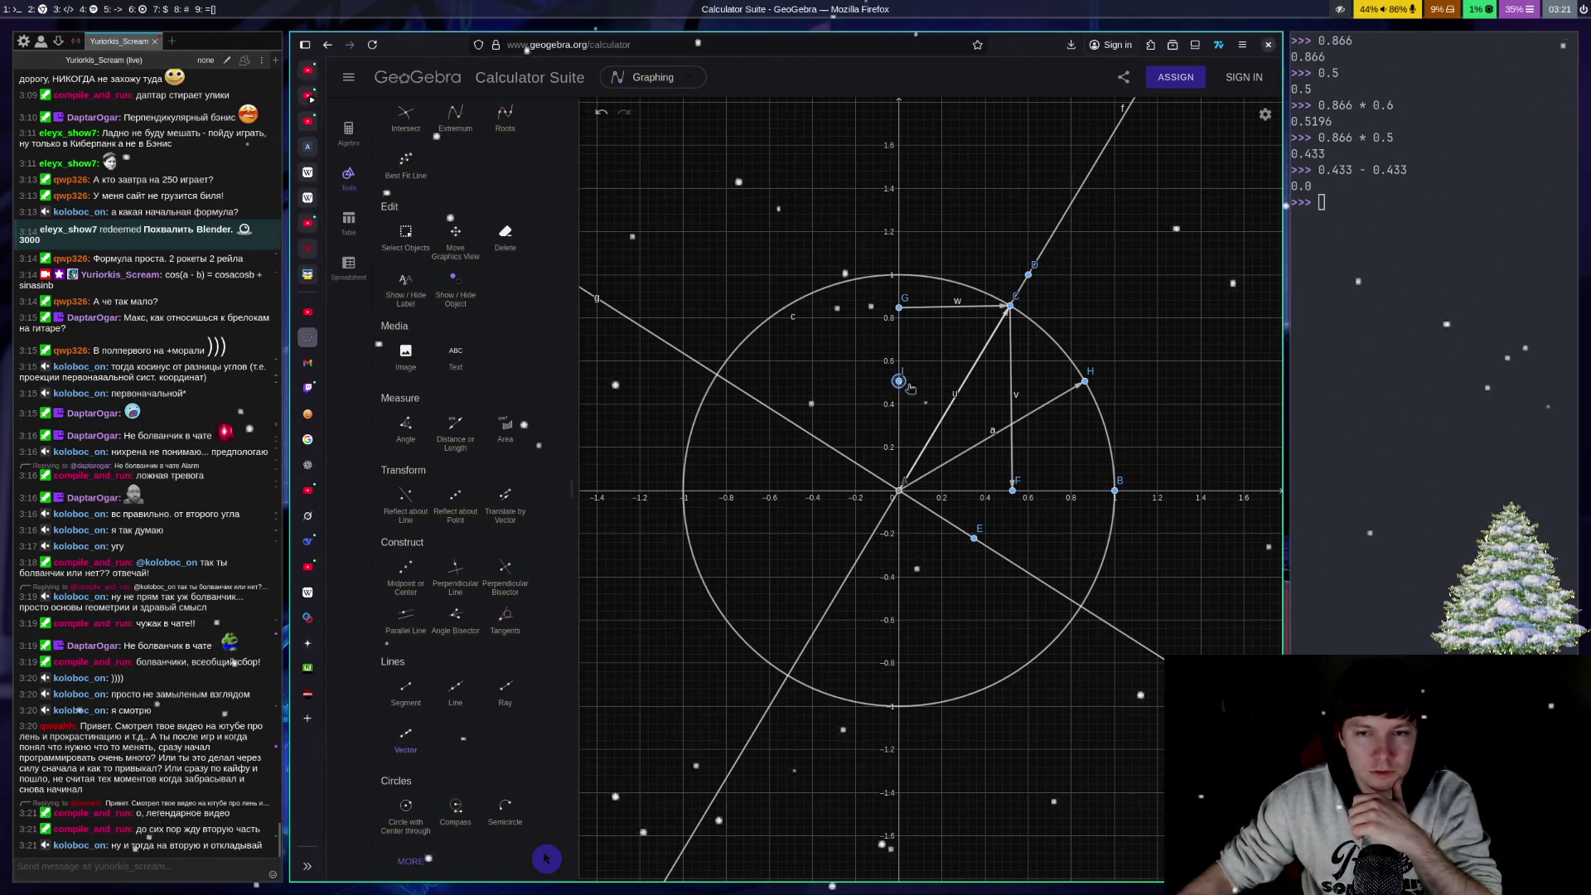
left_click(1085, 381)
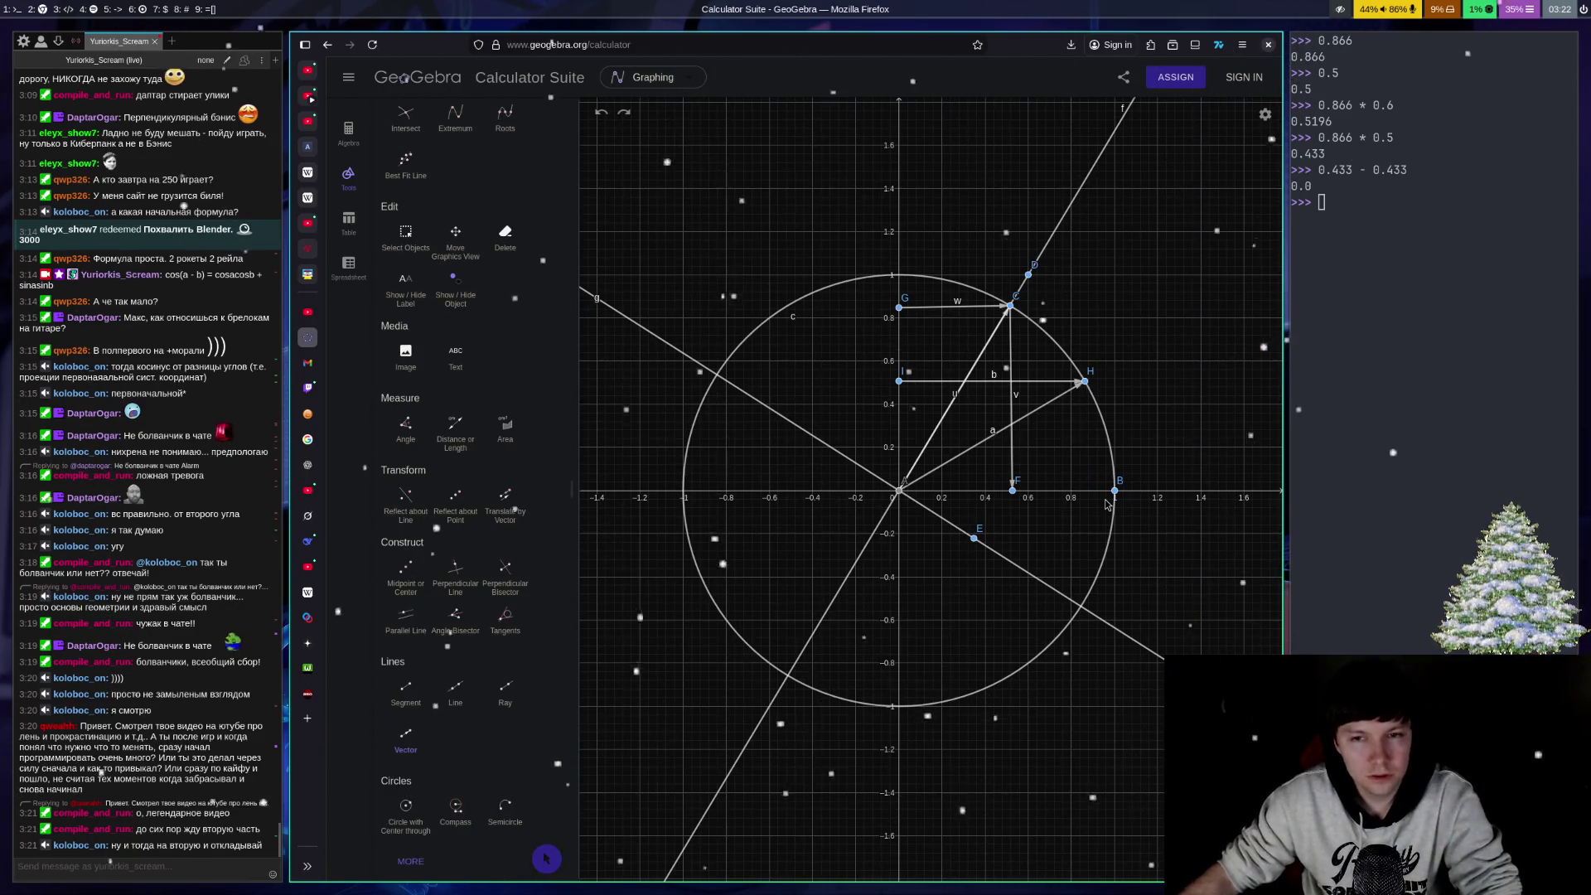
key("ctrl+z")
key("ctrl+z")
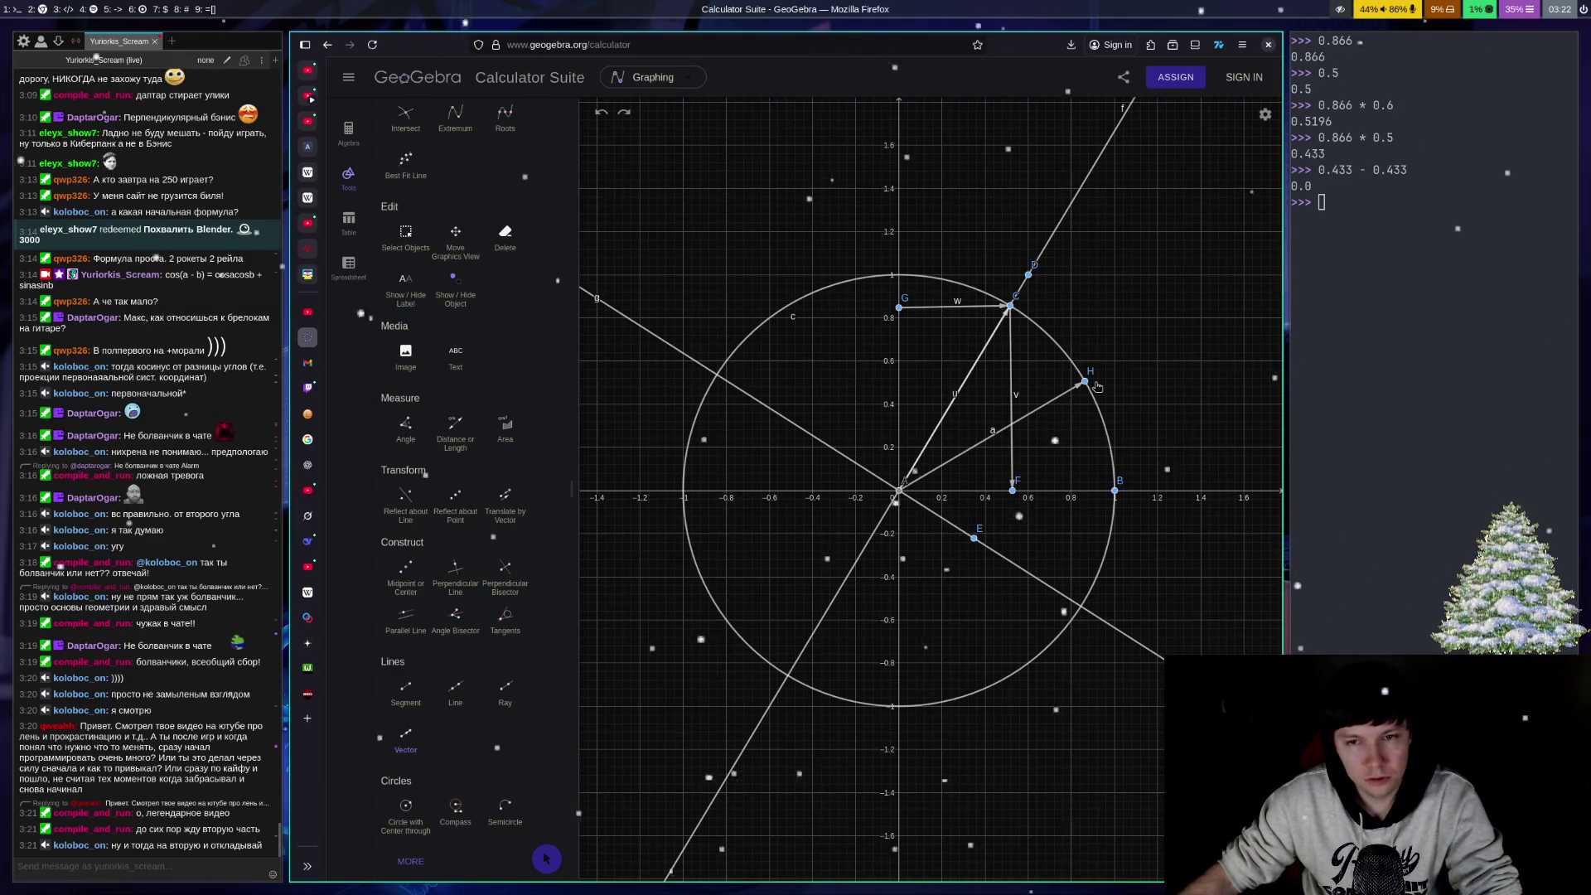
left_click(1085, 385)
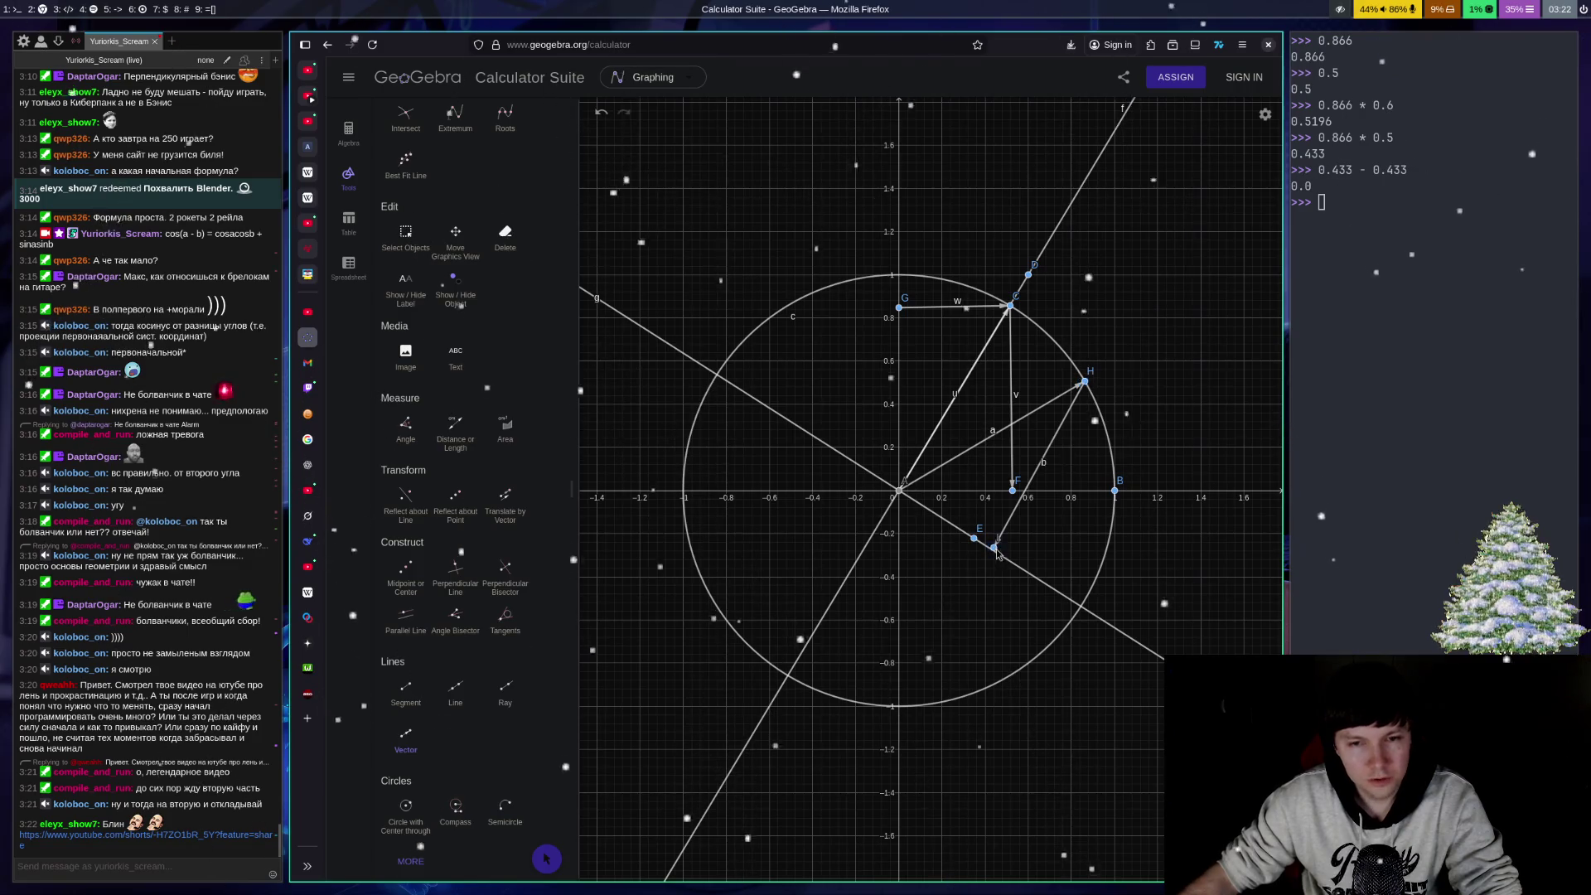
- Finish vector b from H onto line g near E, then vector d from H onto line f through F
left_click(995, 547)
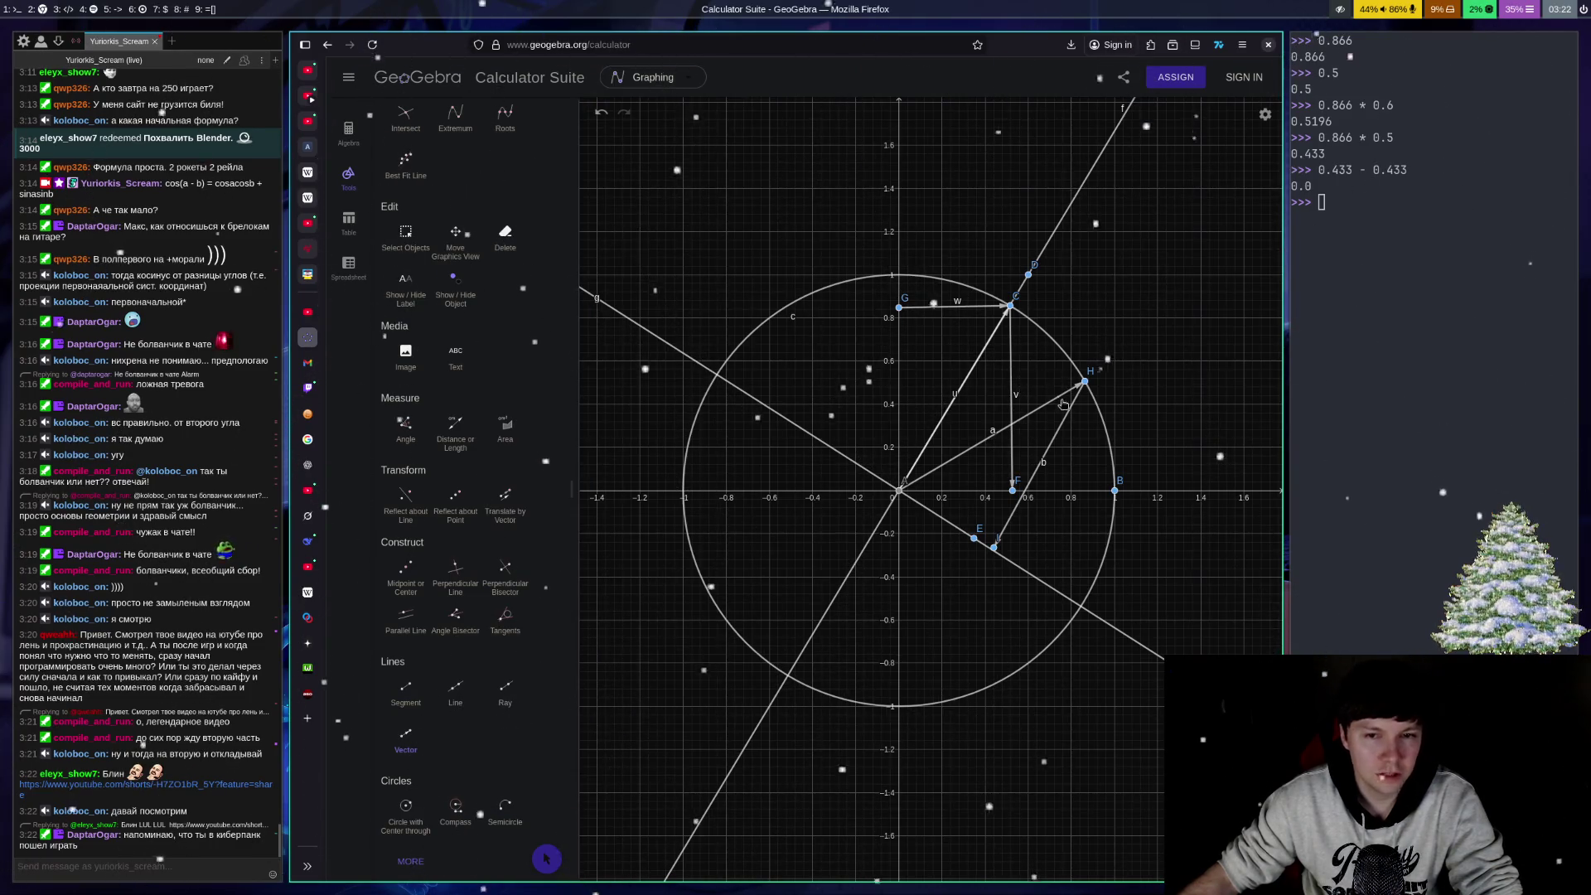
left_click(1085, 382)
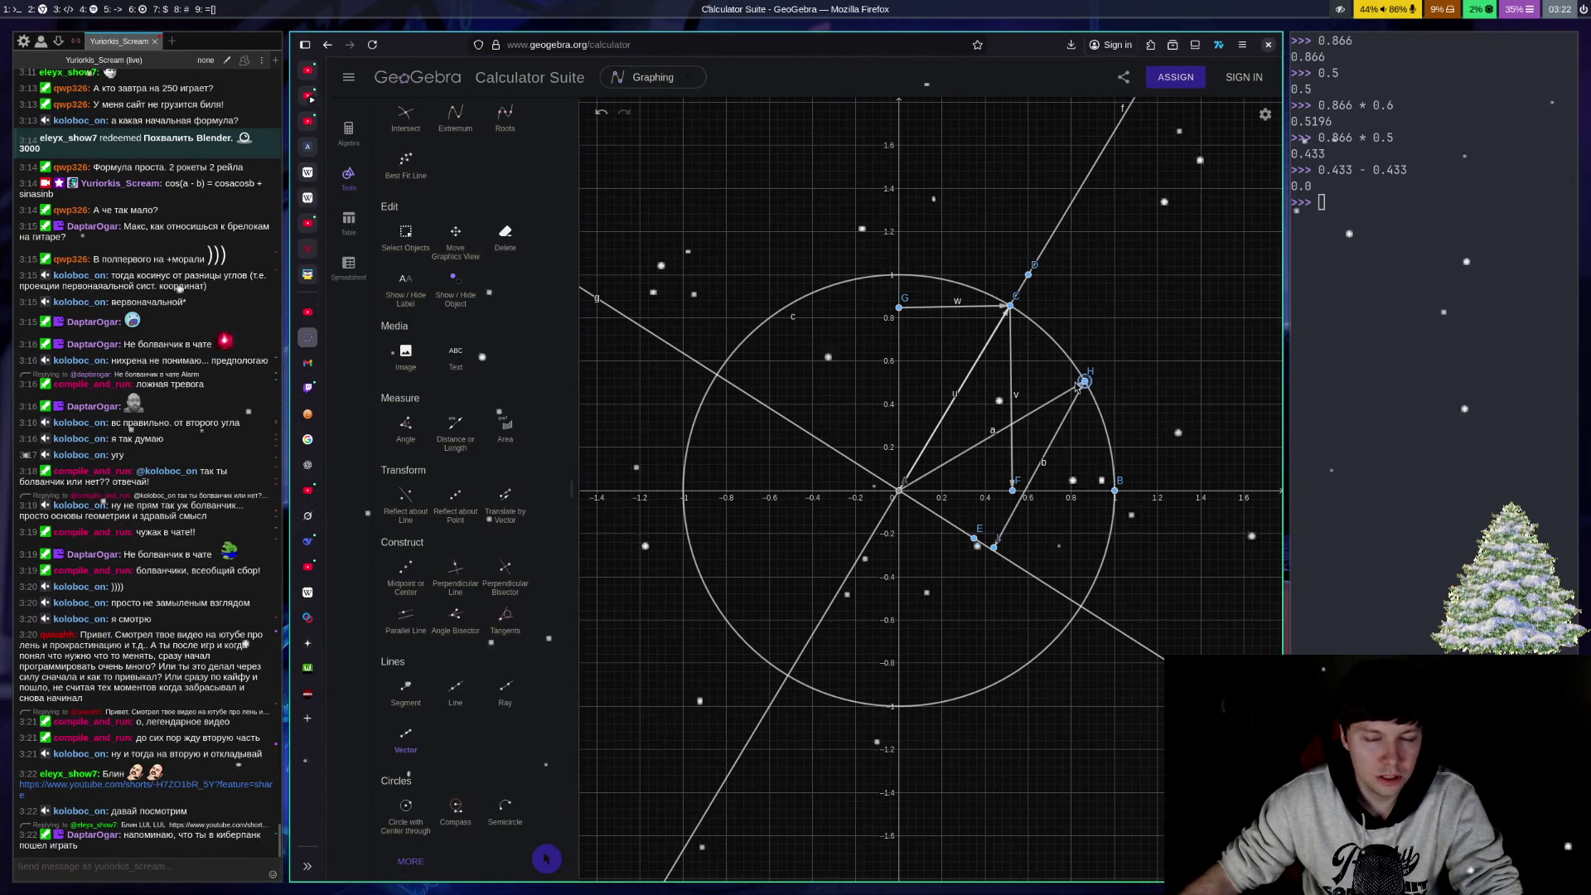
left_click(998, 330)
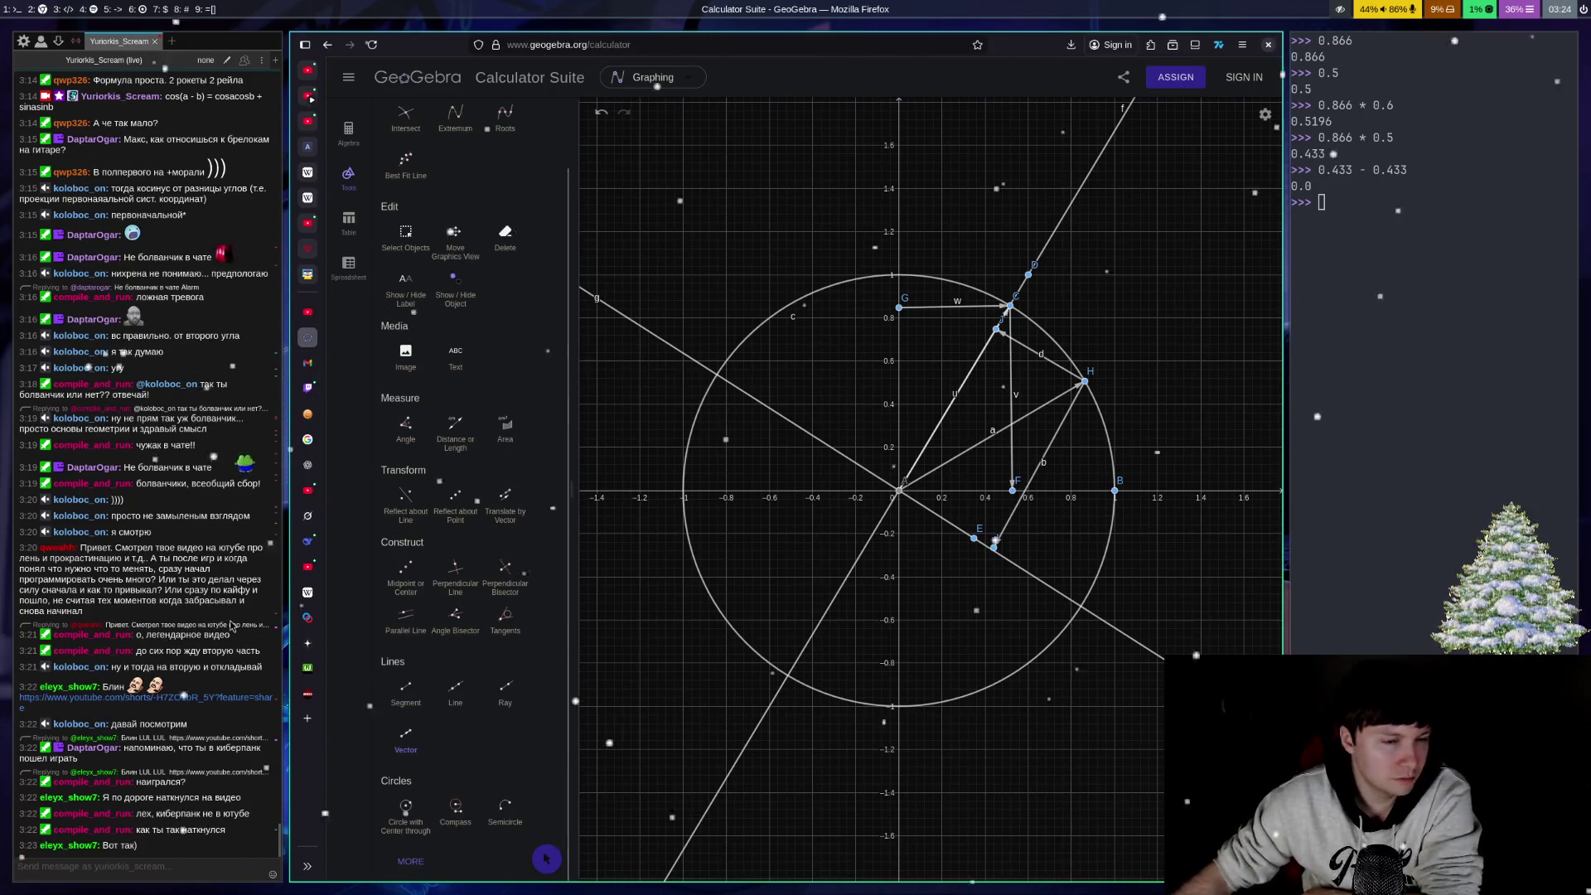
- Open the YouTube Short linked in the stream chat and pause it
left_click(223, 706)
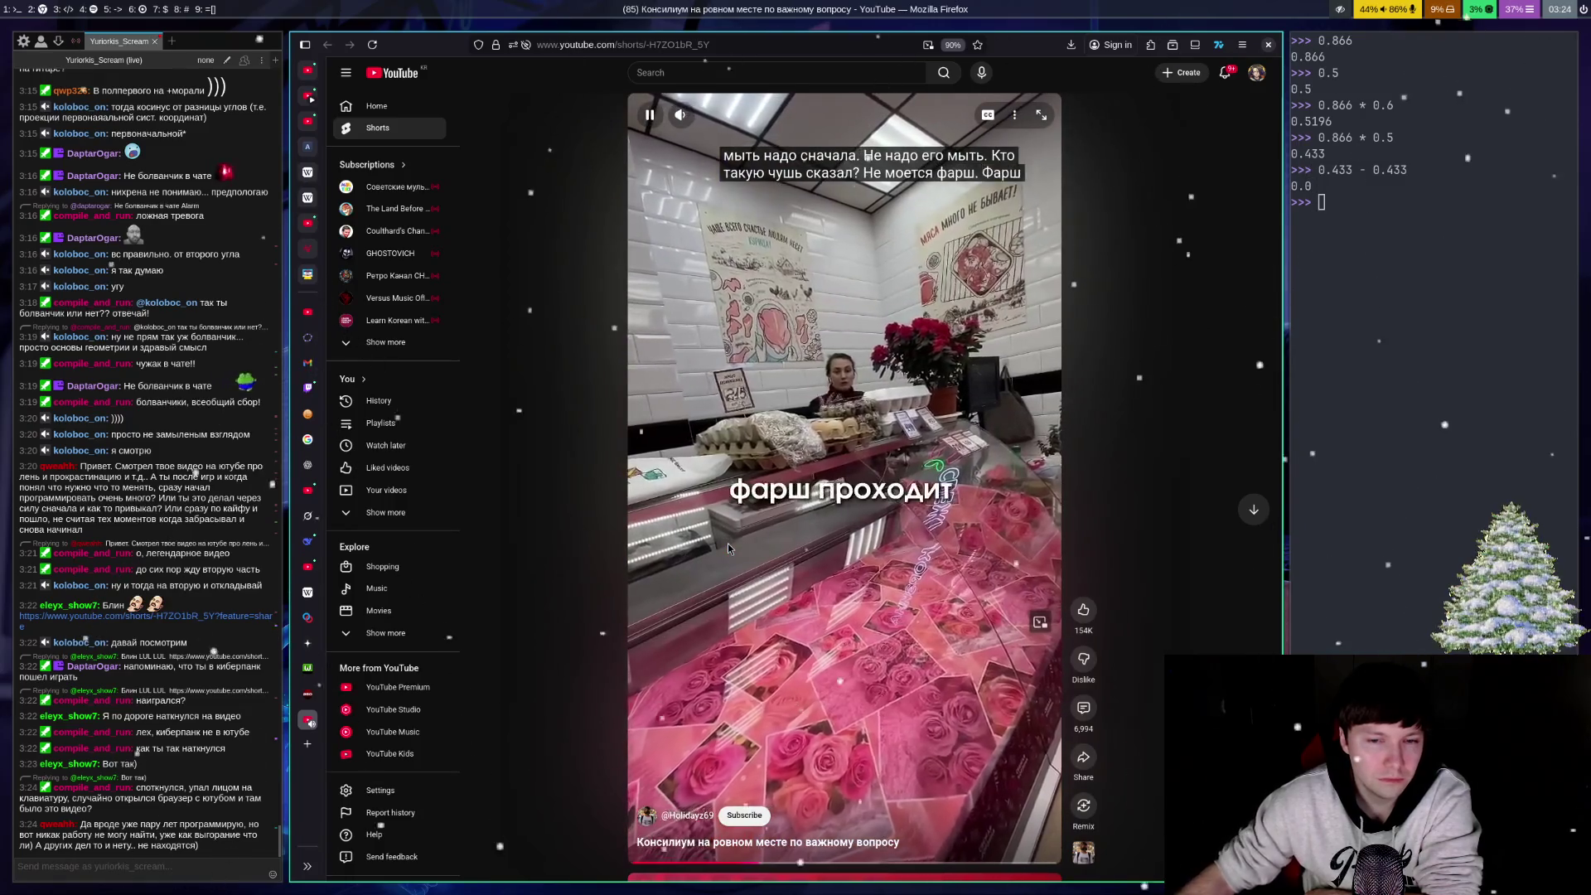
left_click(733, 544)
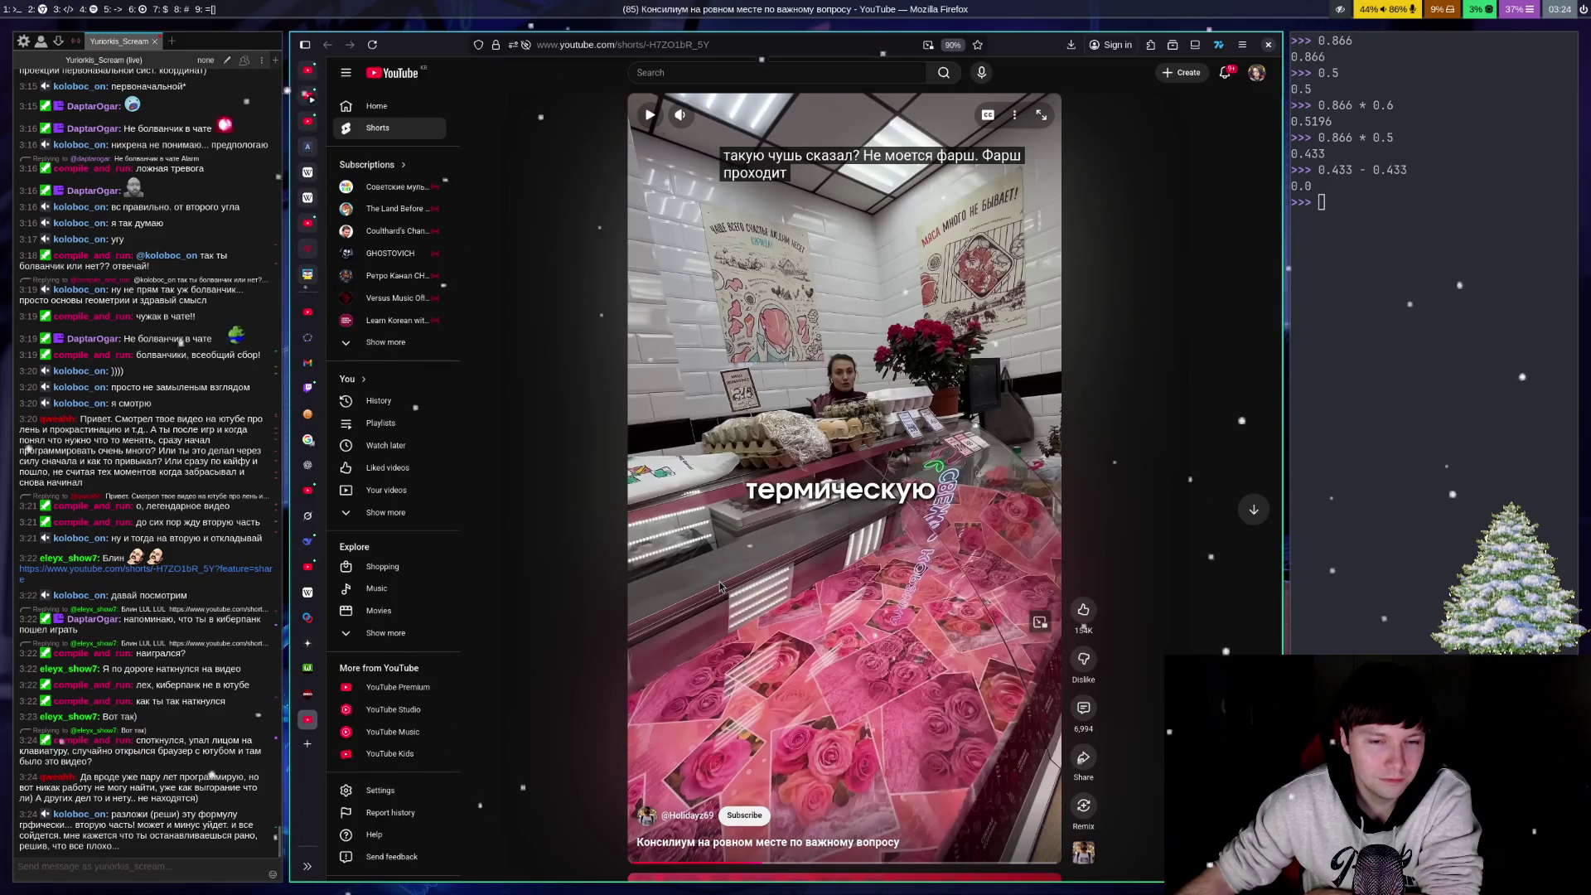
- Resume the Short 'Консилиум на ровном месте по важному вопросу', then pause it again partway
left_click(719, 586)
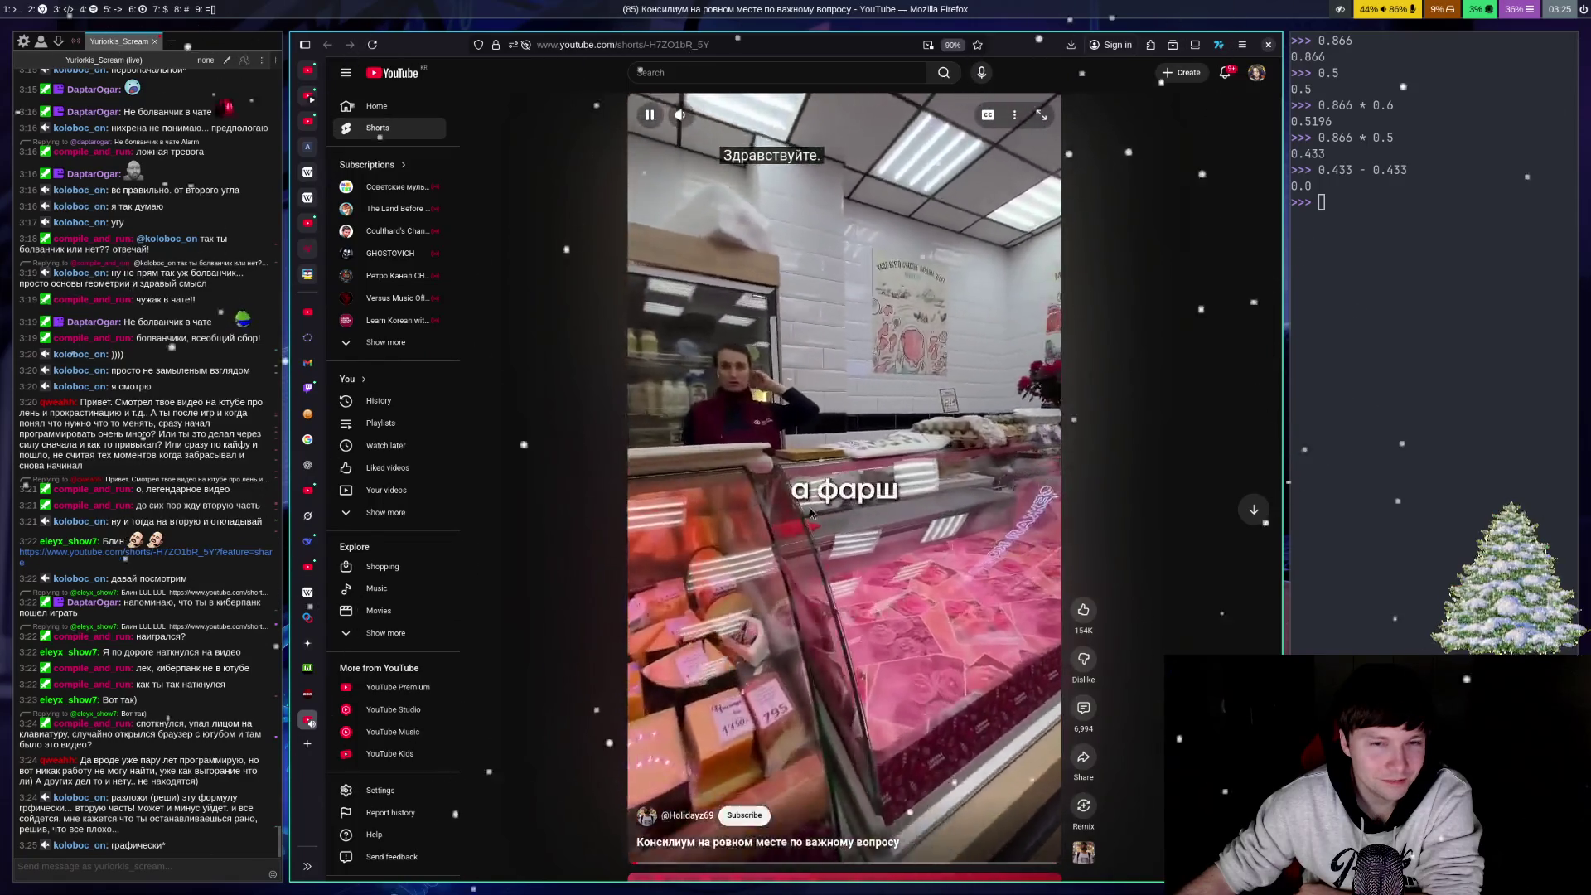
left_click(846, 452)
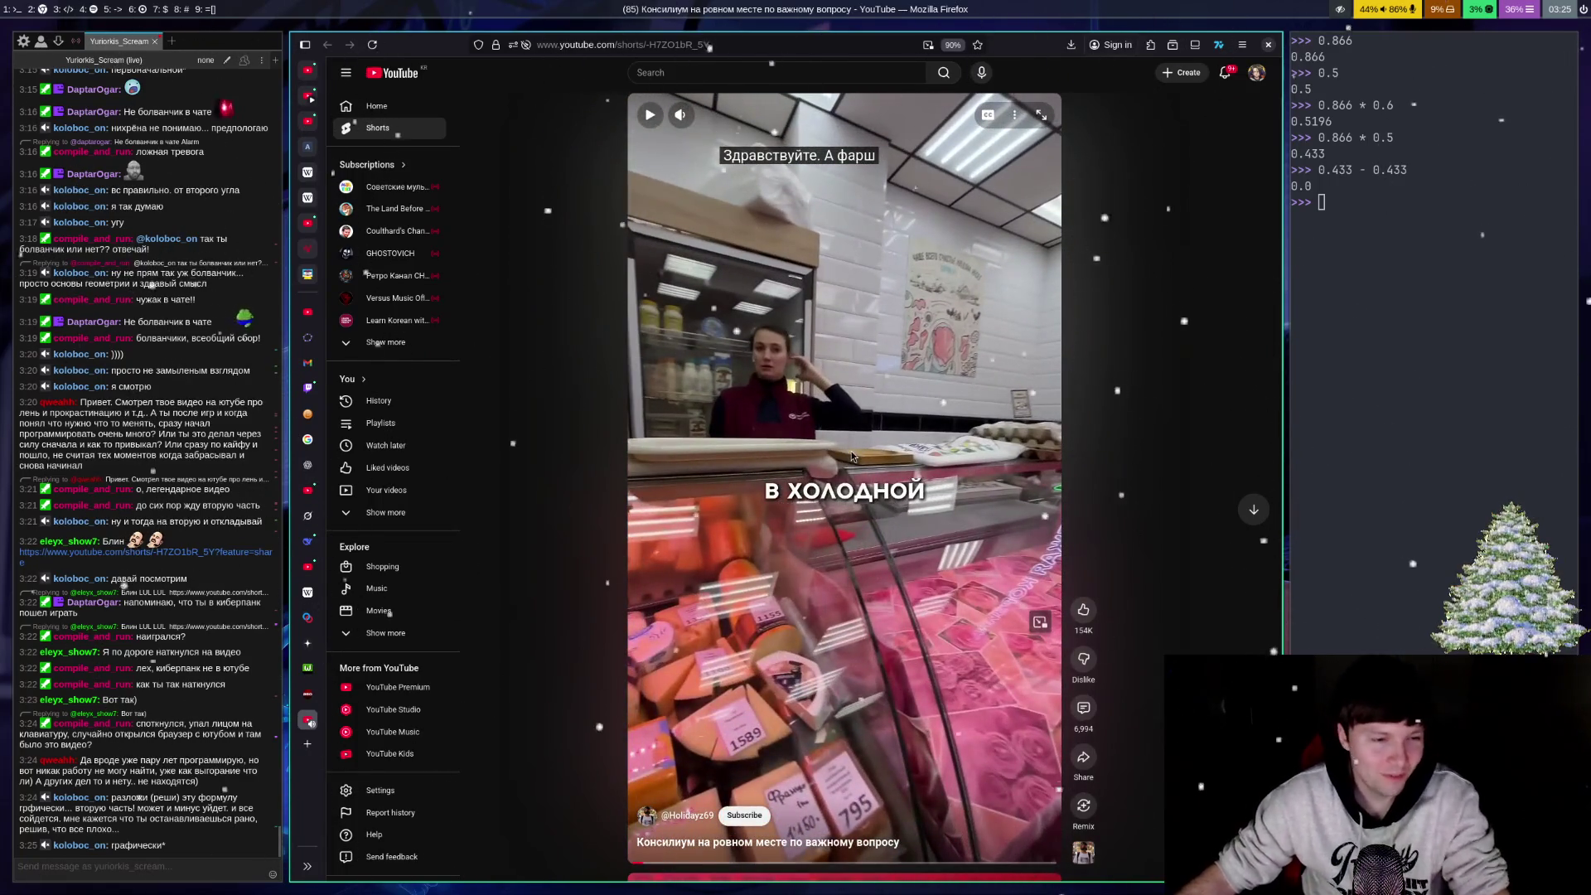
- Close the YouTube tab with Ctrl+W to return to the GeoGebra unit-circle construction
key("ctrl+w")
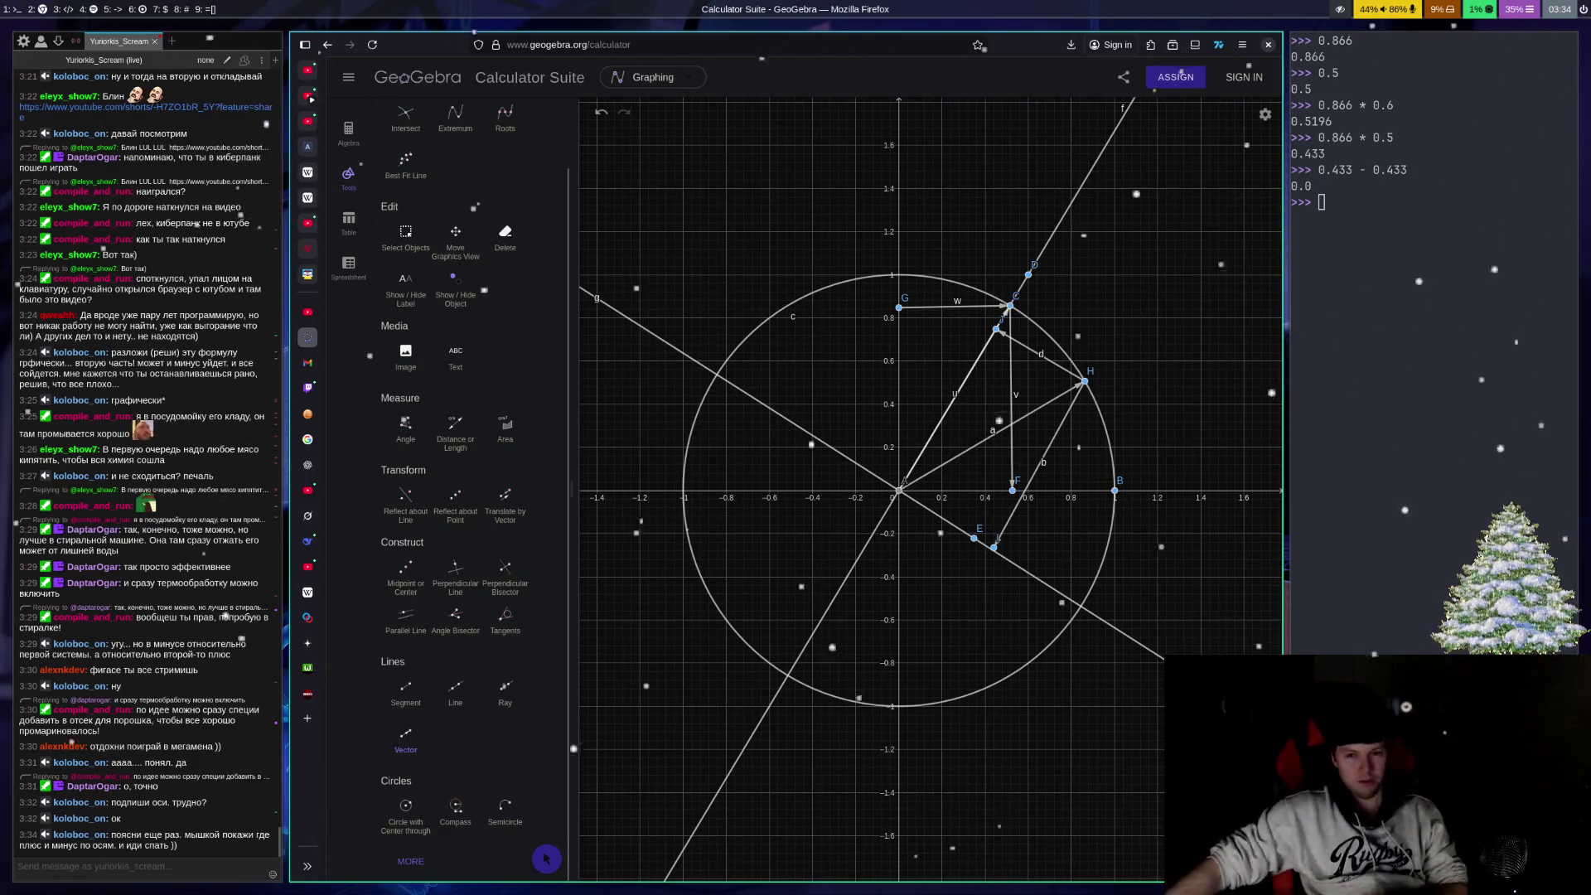
mouse_move(303, 519)
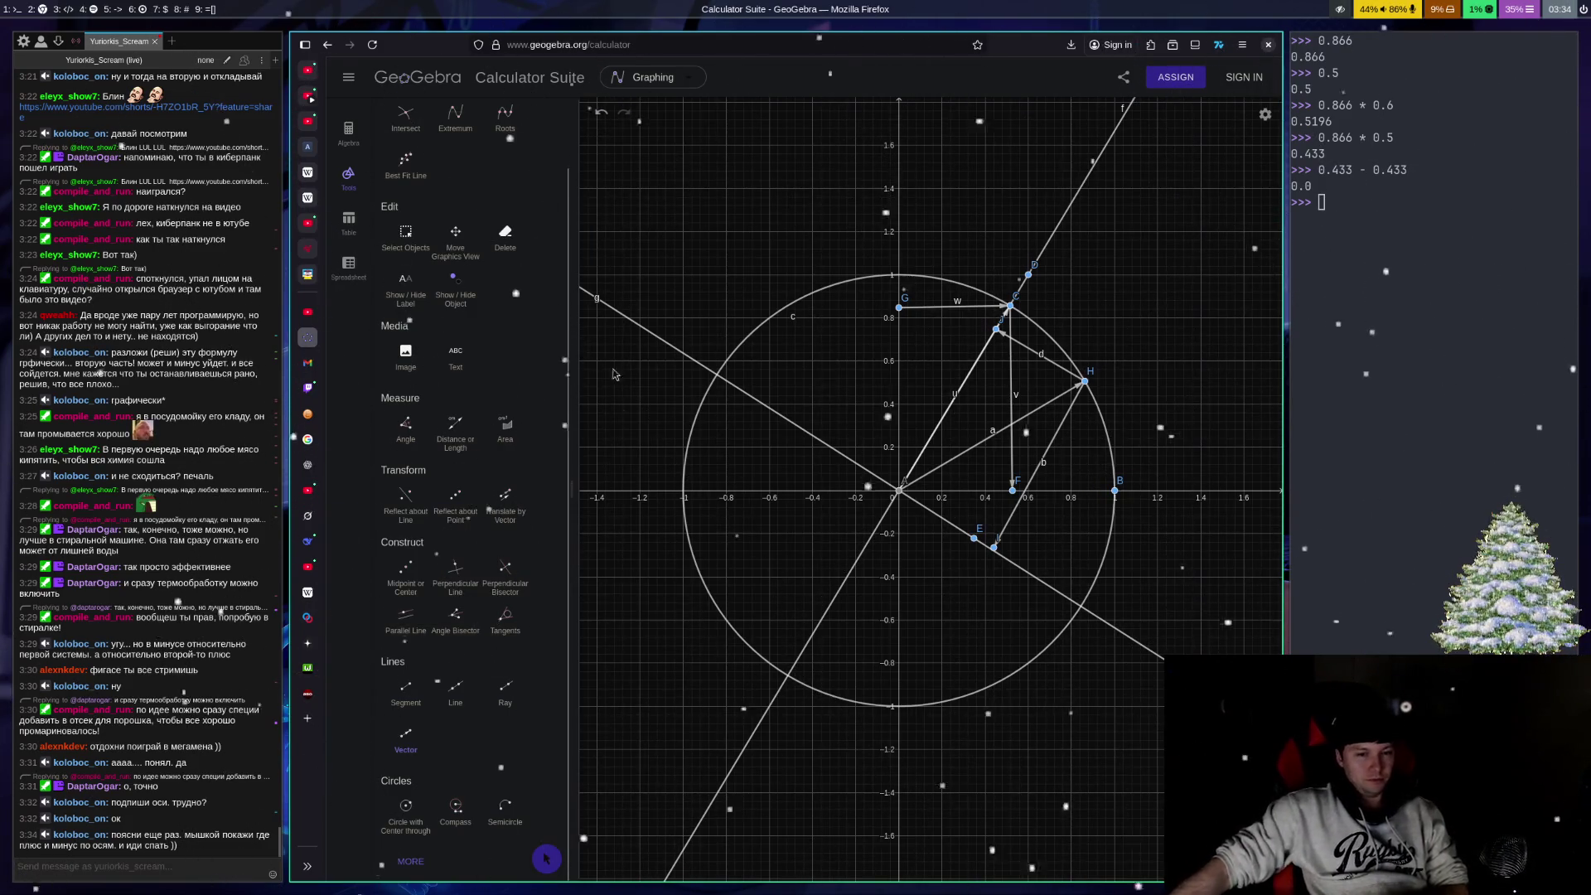
left_click(546, 858)
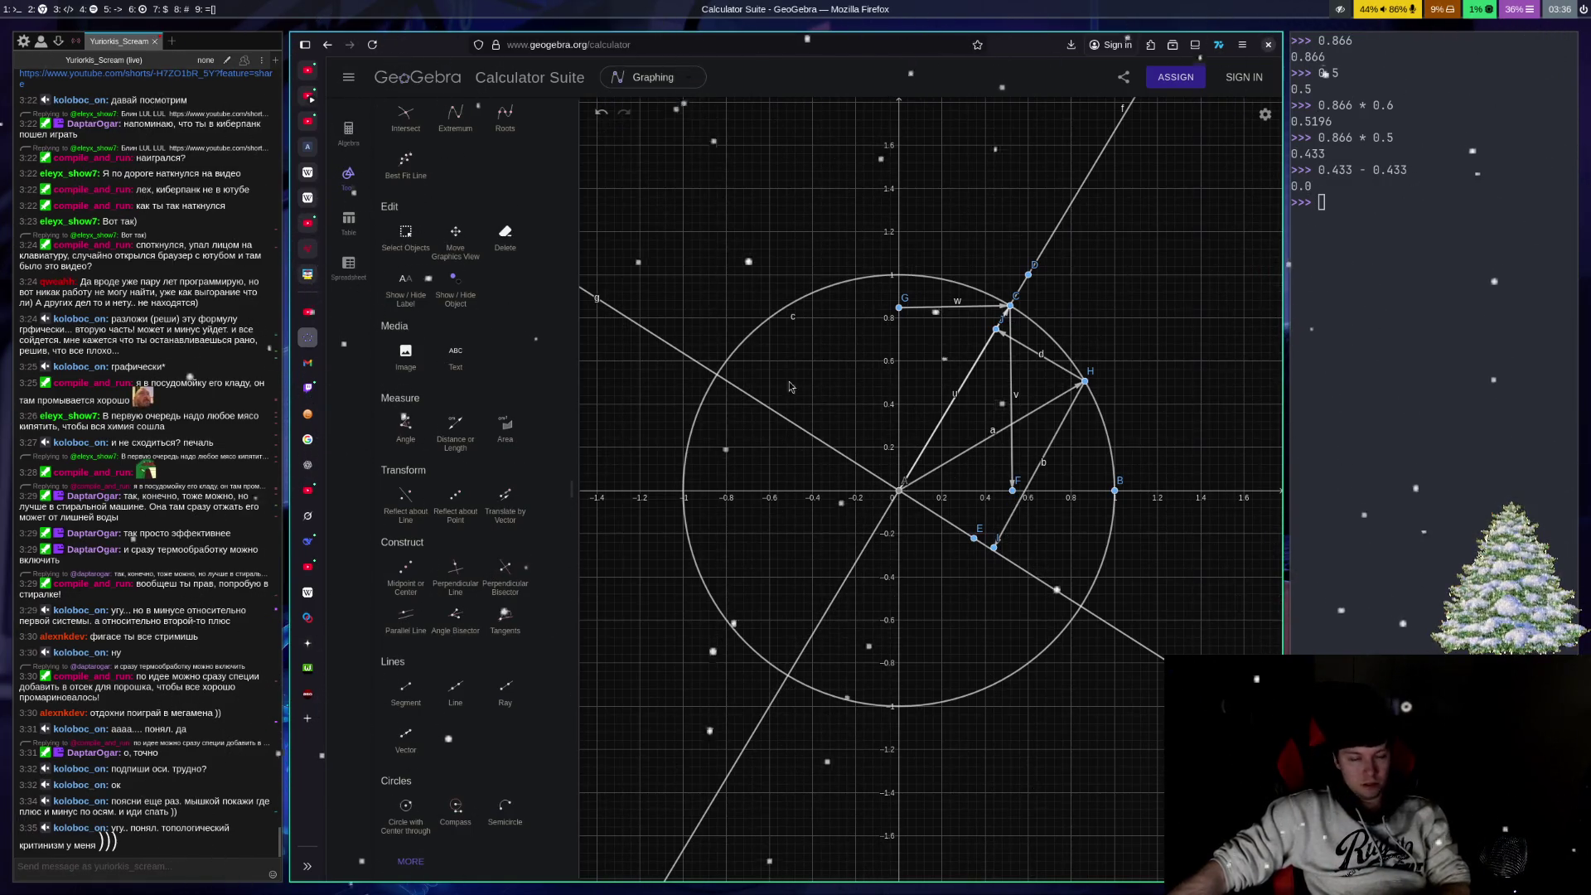
- Begin a projection vector from point H with the Vector tool
left_click(406, 740)
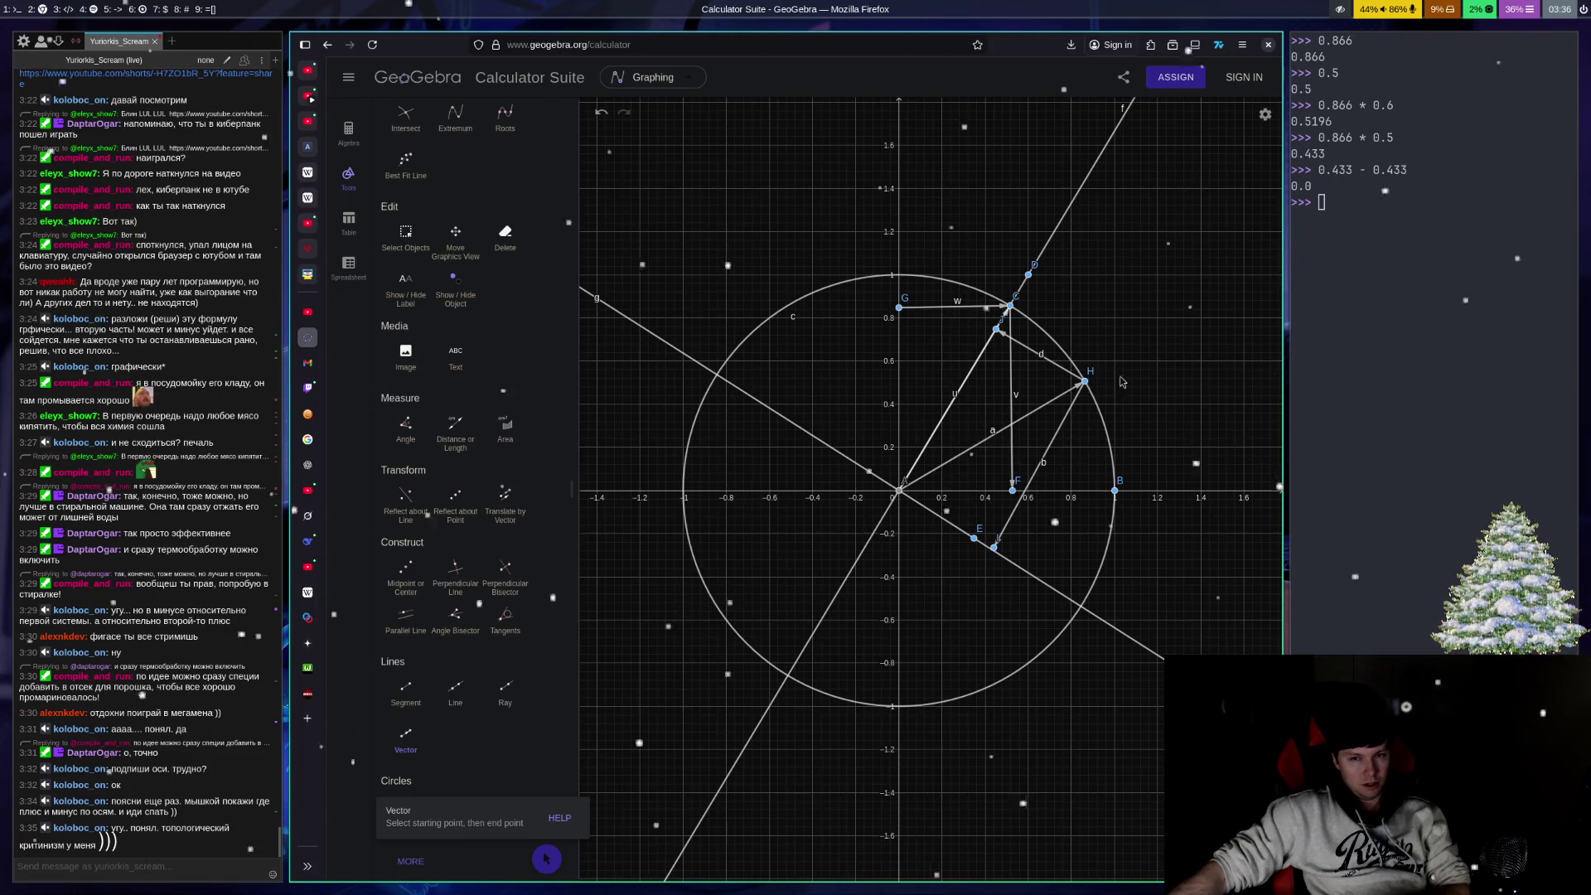
left_click(1085, 383)
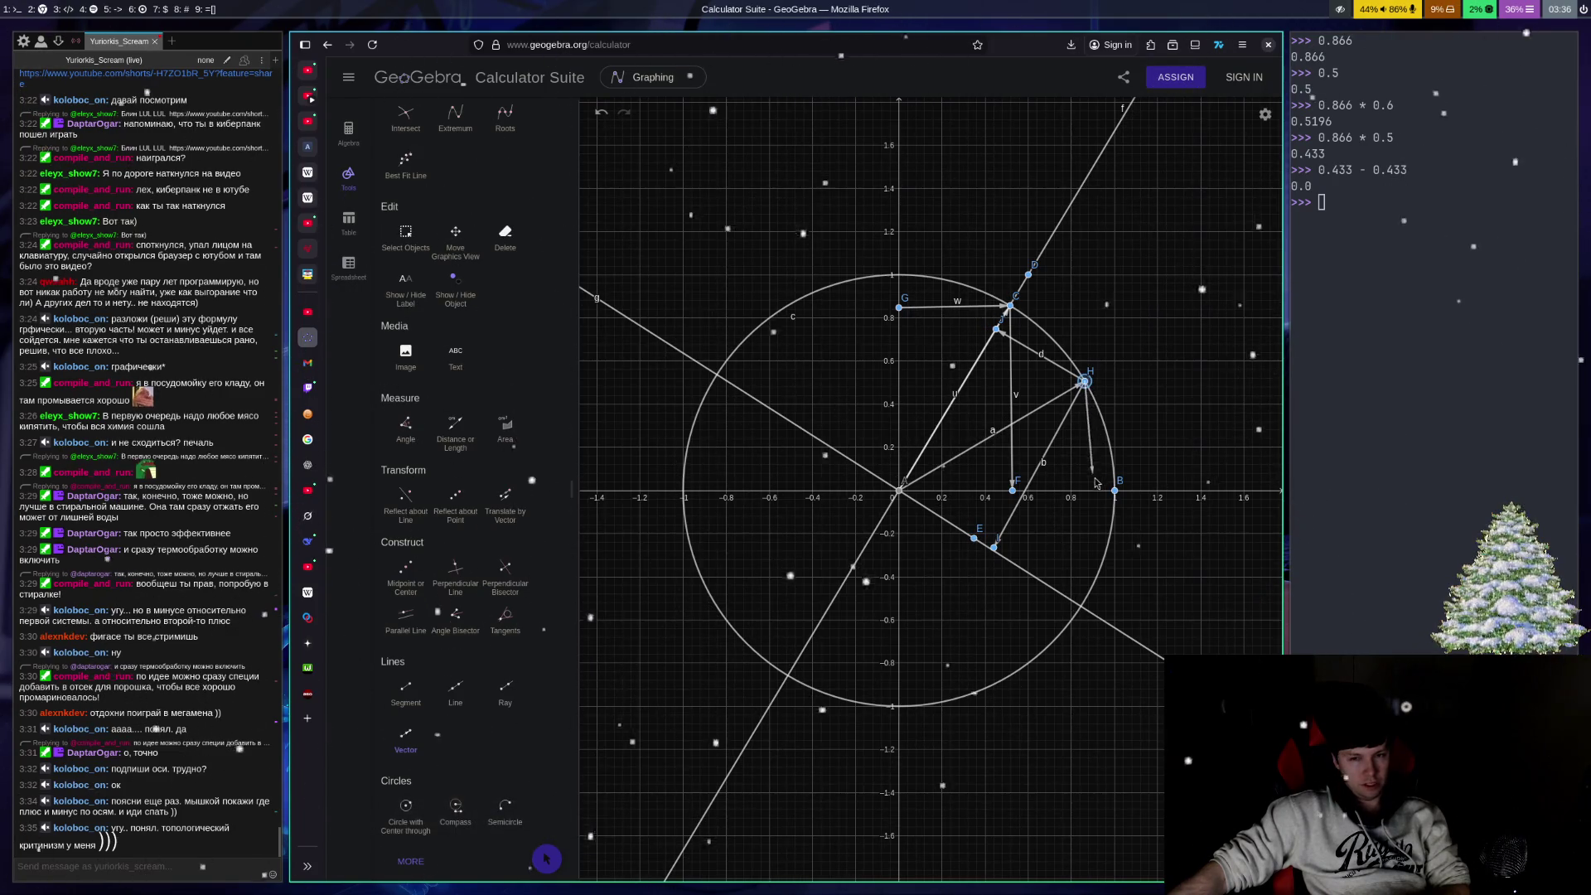